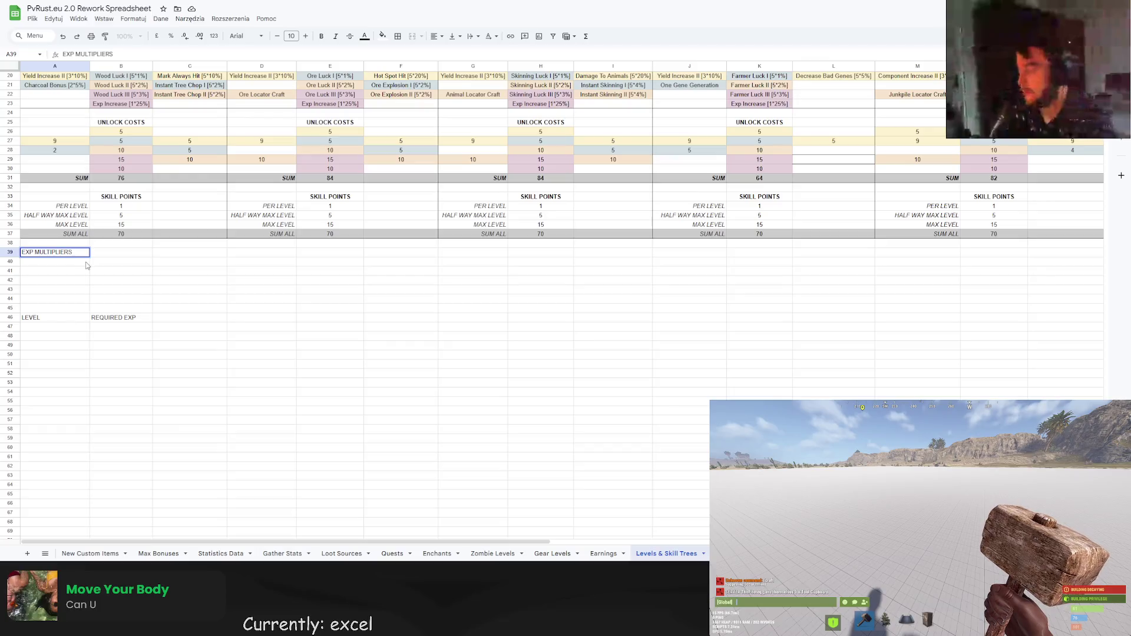
Label A39 LEVEL and B39 EXP MULTIPLIER.
type("LEVEL")
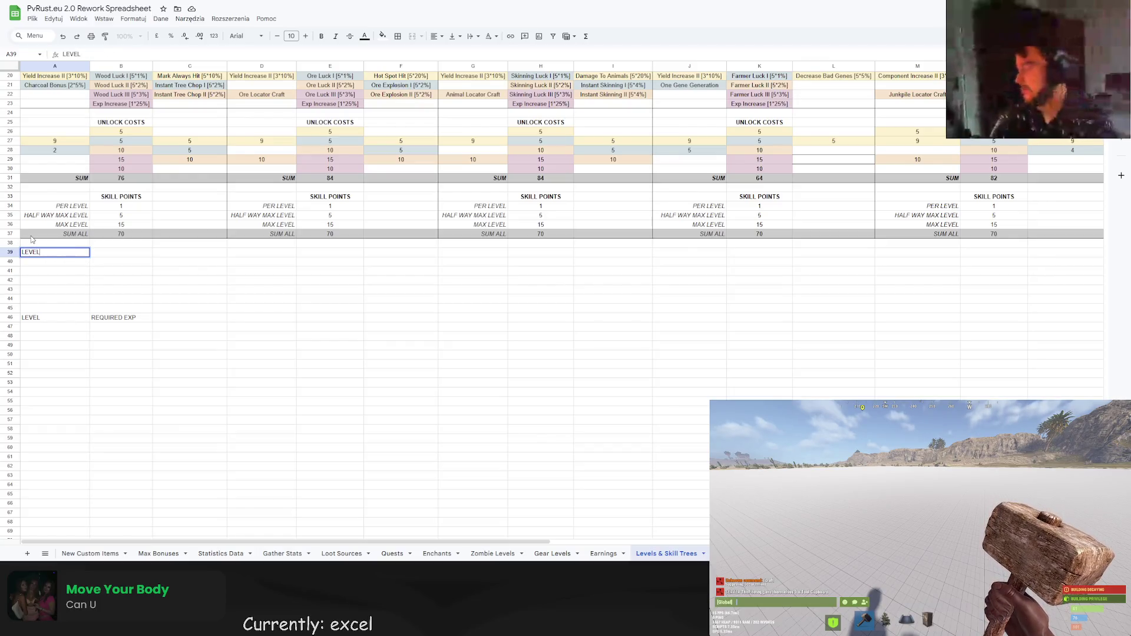
left_click(126, 252)
type("EXP MU")
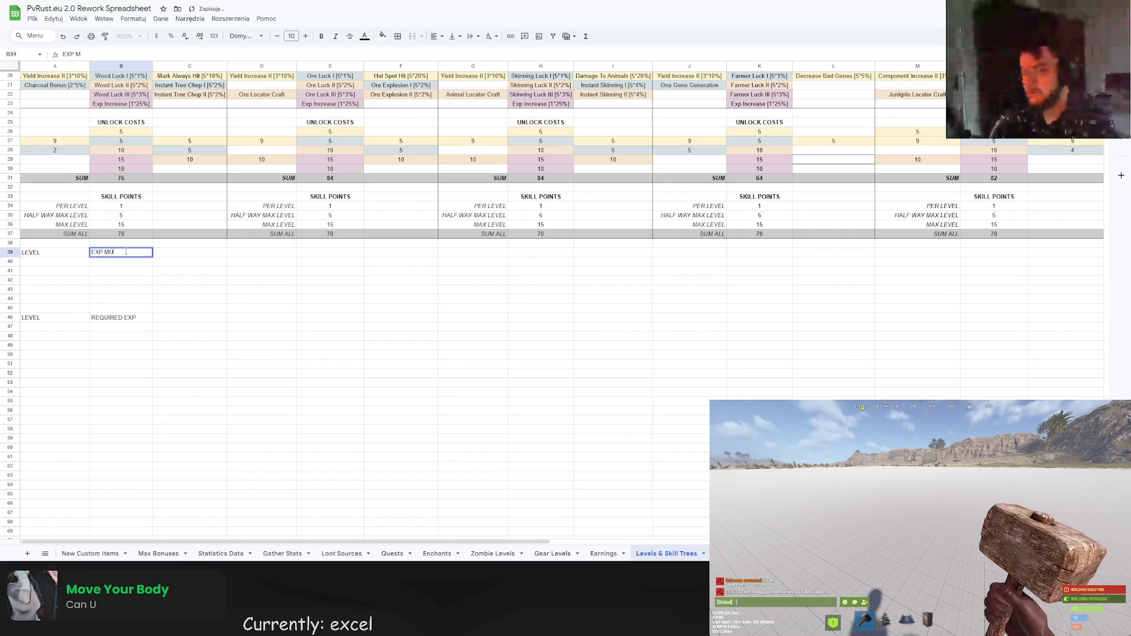
type("LTIPLIER")
key("Return")
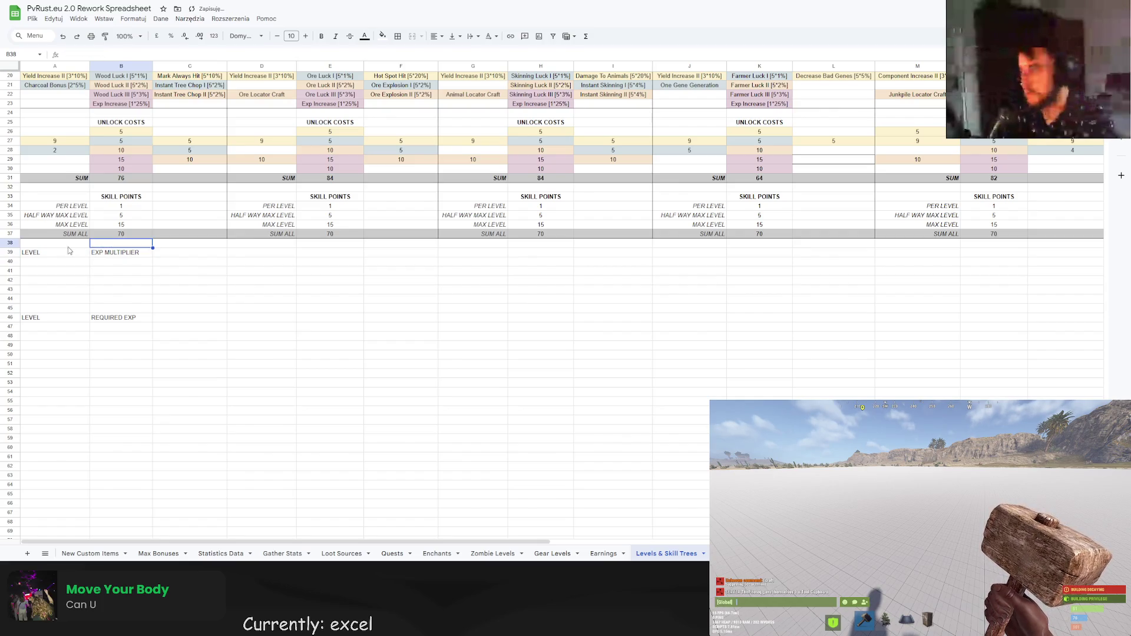
Enter levels 1, 10, 20, 35, 50 and 65 under LEVEL.
left_click(66, 265)
type("1")
key("Return")
type("10")
key("Return")
type("20")
key("Return")
type("35")
key("Return")
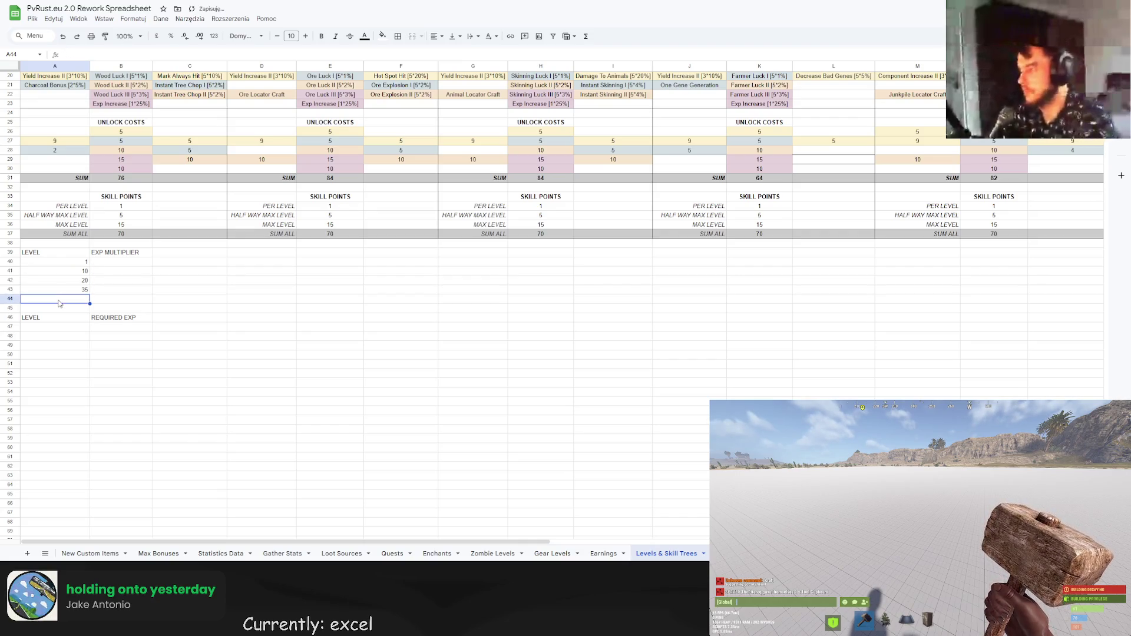
type("50")
key("Return")
type("6")
key("Return")
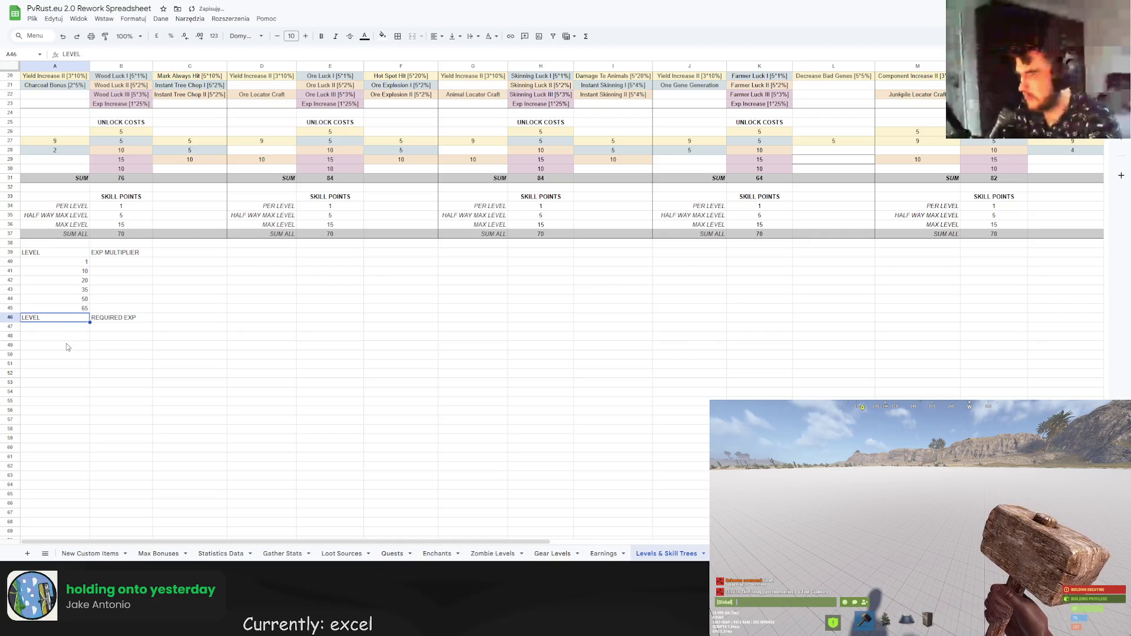
Move the LEVEL / REQUIRED EXP header row down to row 53.
left_click(109, 319, "shift")
key("ctrl+x")
left_click(48, 382)
key("ctrl+v")
Add level 80 below level 65.
left_click(56, 321)
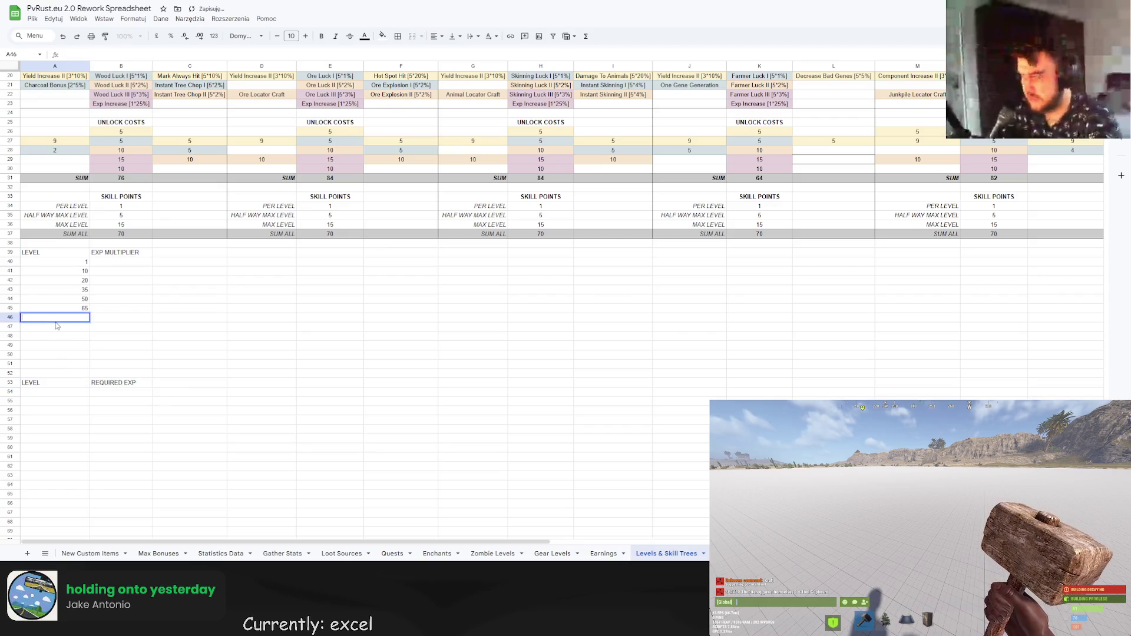
type("80")
left_click(169, 323)
Enter EXP multipliers 1.1, 1.08, 1.07 and 1.06 for the first four levels.
left_click(131, 262)
double_click(131, 263)
key("Return")
type("1.08")
key("Return")
type("1.07")
key("Return")
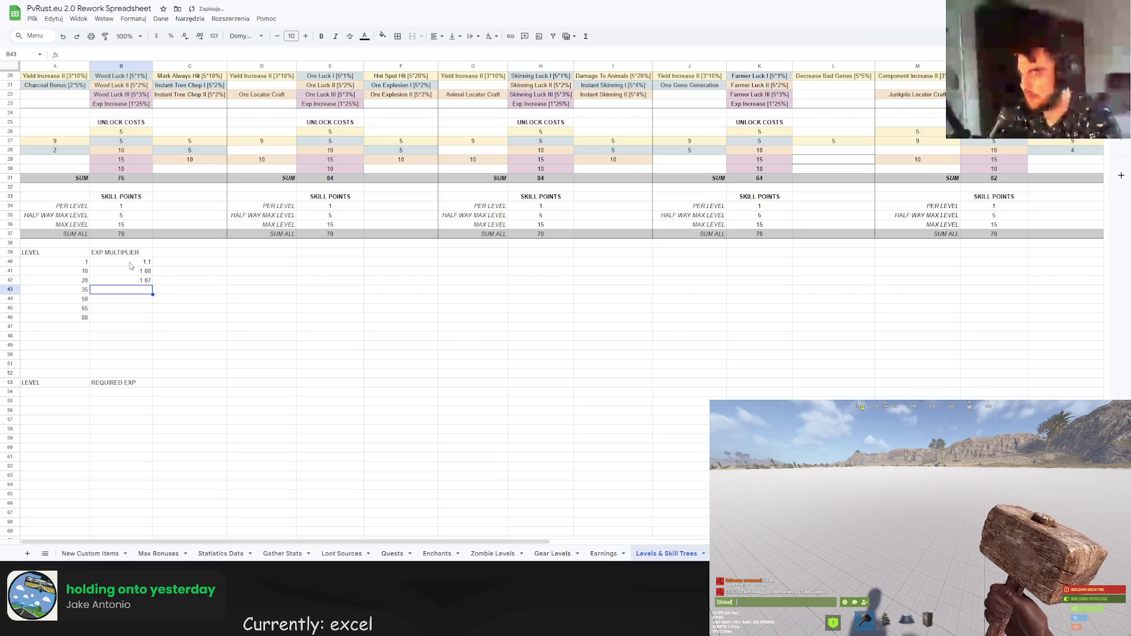
type("1.06")
key("Return")
Enter multipliers 1.05 and 1.04, and 1.03 for level 80.
type("1.05")
key("Return")
type("1.04")
key("Return")
type("1")
key("Escape")
key("Up")
key("Return")
key("Return")
type("1.0")
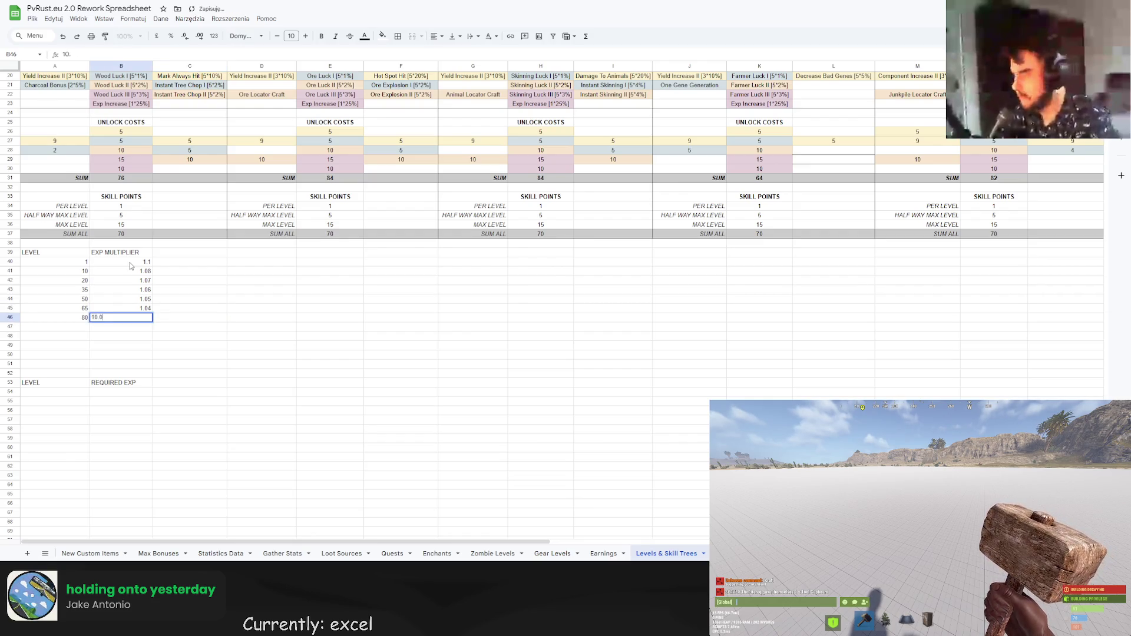
type("3")
key("Return")
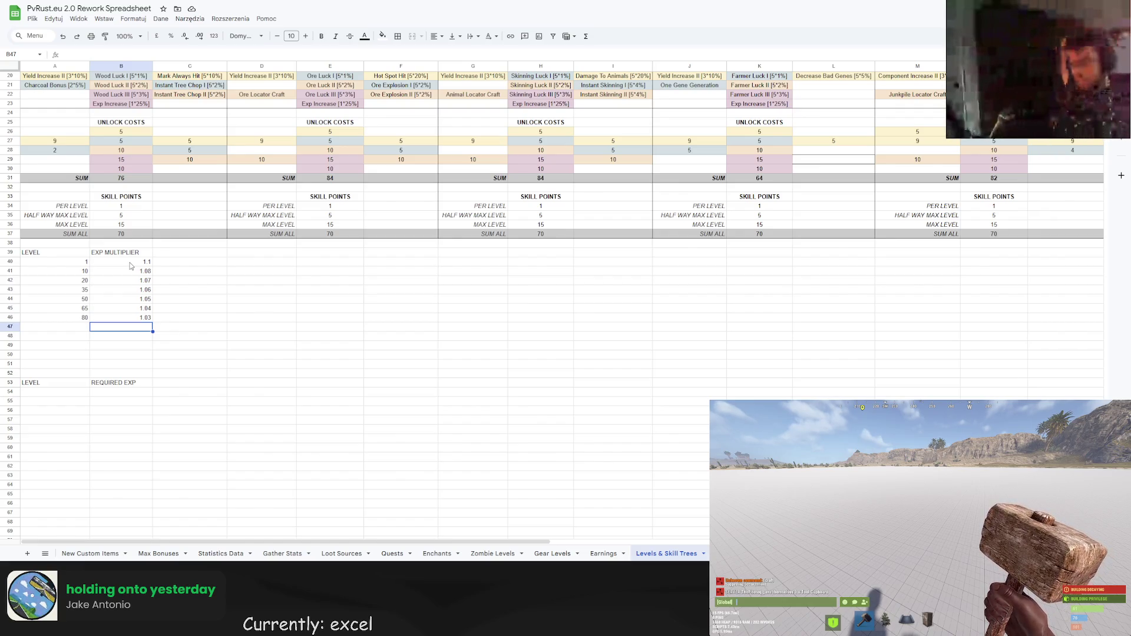
Add REQUIRED ENTITIES and REQUIRED TIME headers in C53:D53 beside REQUIRED EXP.
left_click(190, 375)
left_click(188, 385)
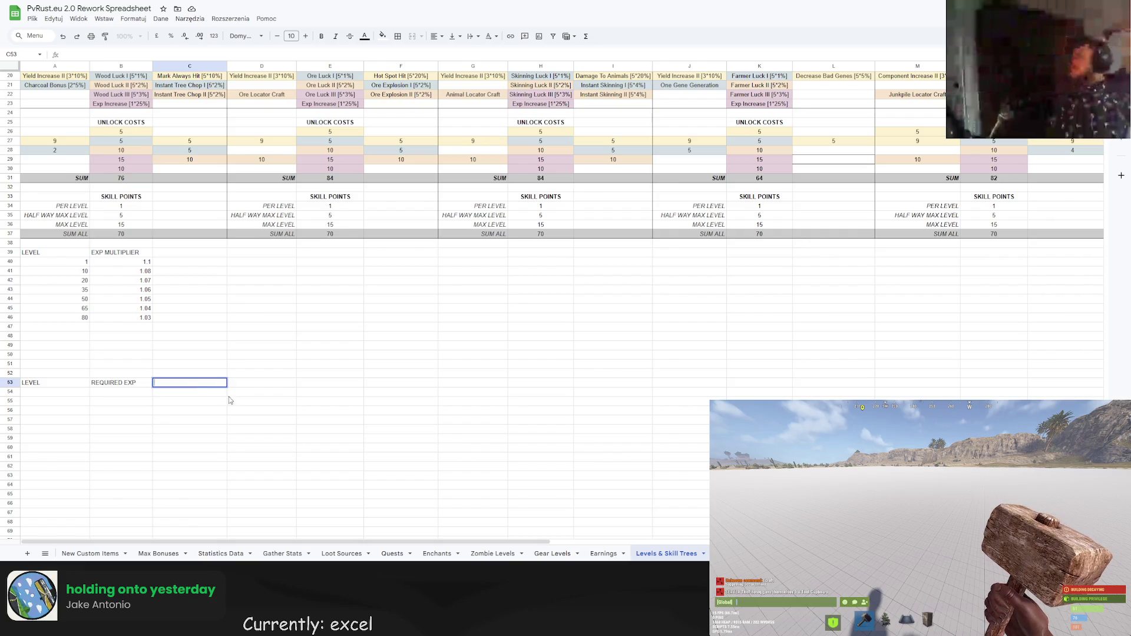
left_click(195, 425)
scroll(195, 425, "down", 2)
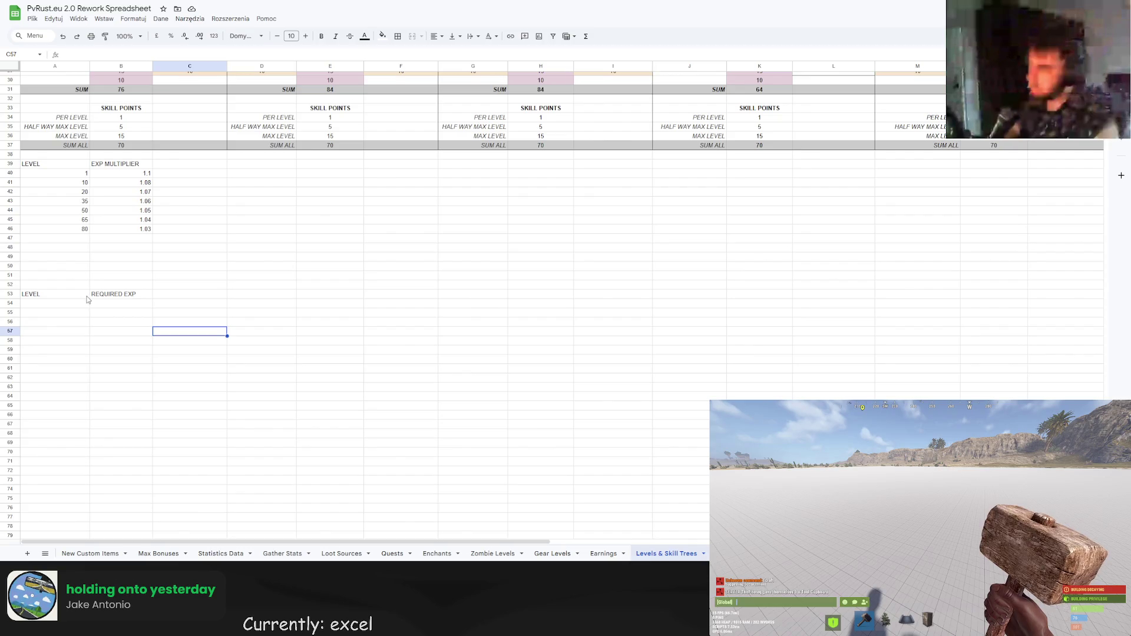
left_click(164, 296)
double_click(165, 294)
type("REQUIRED ")
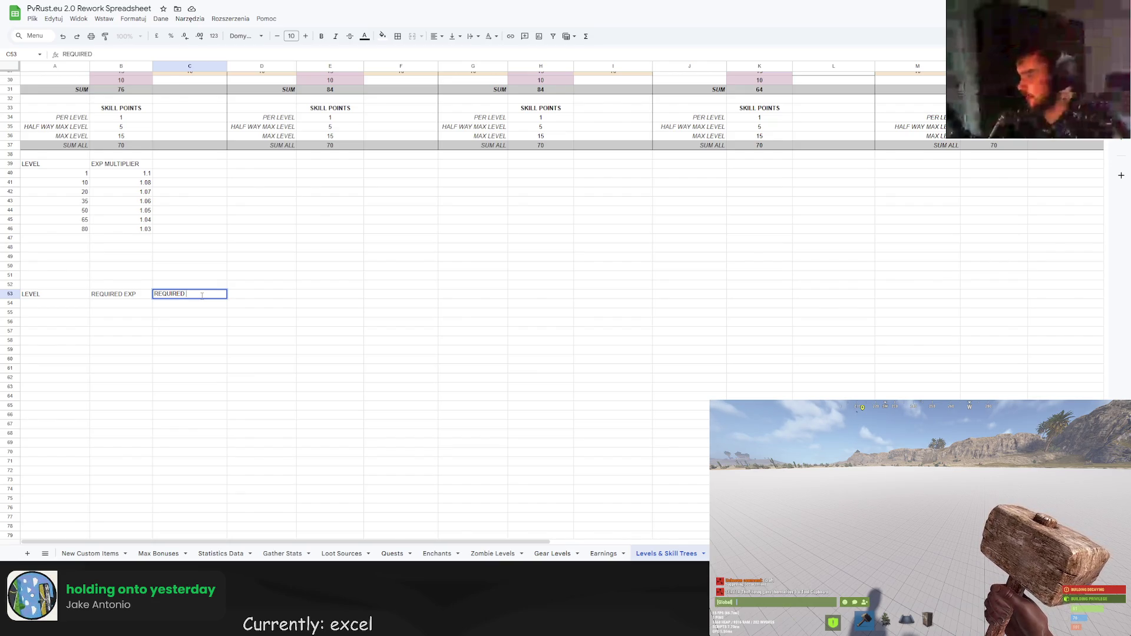
type("ENTITIES")
key("Return")
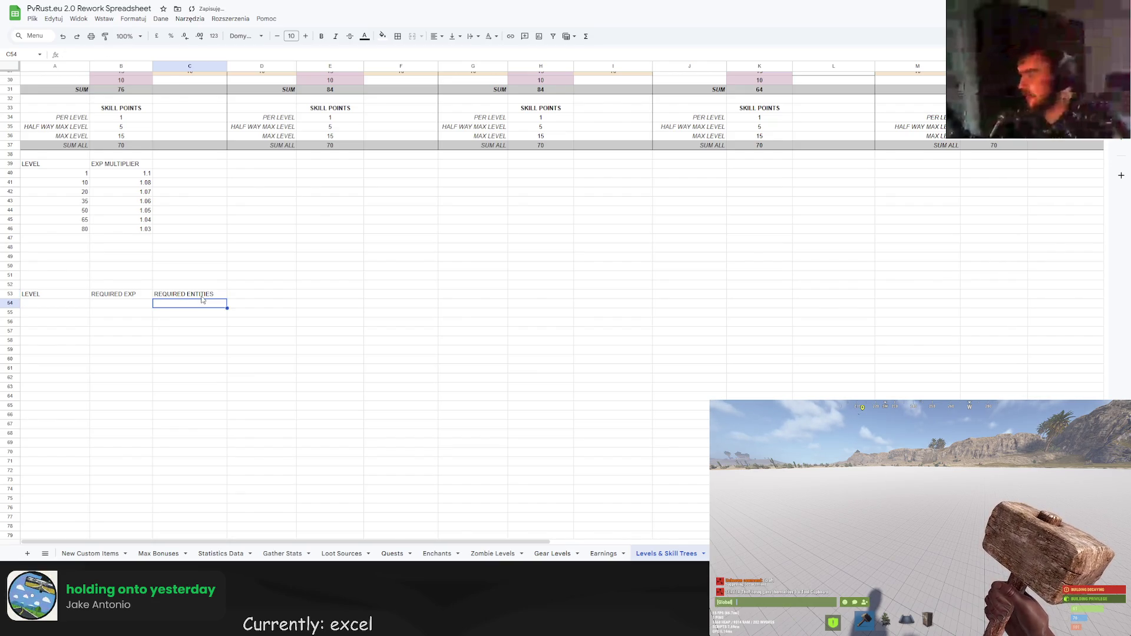
left_click(247, 296)
double_click(261, 294)
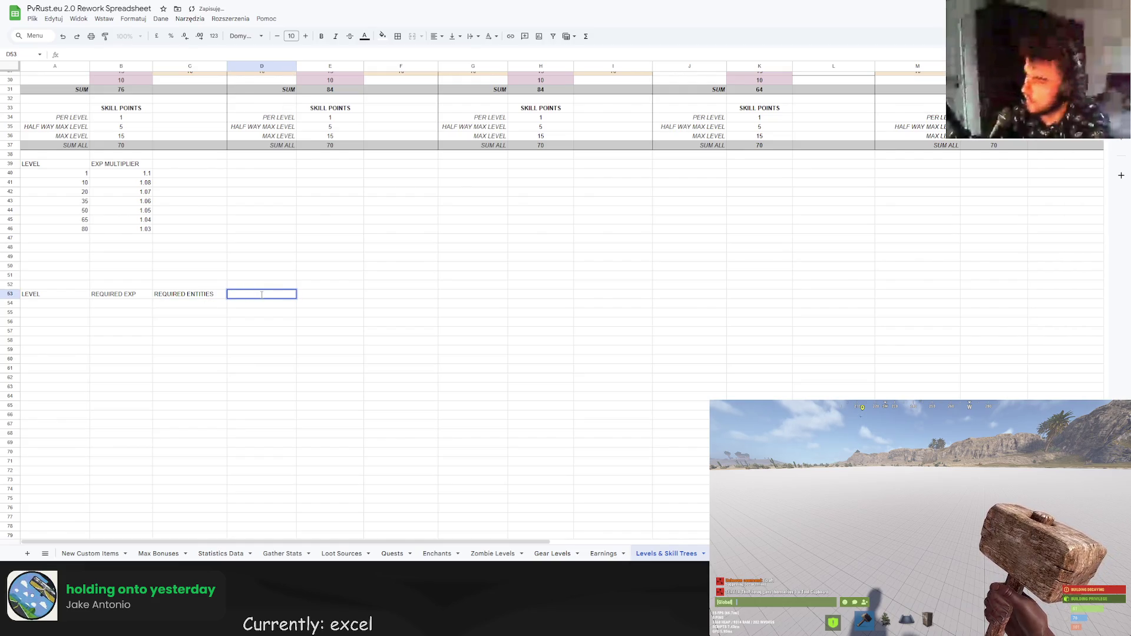
type("RE")
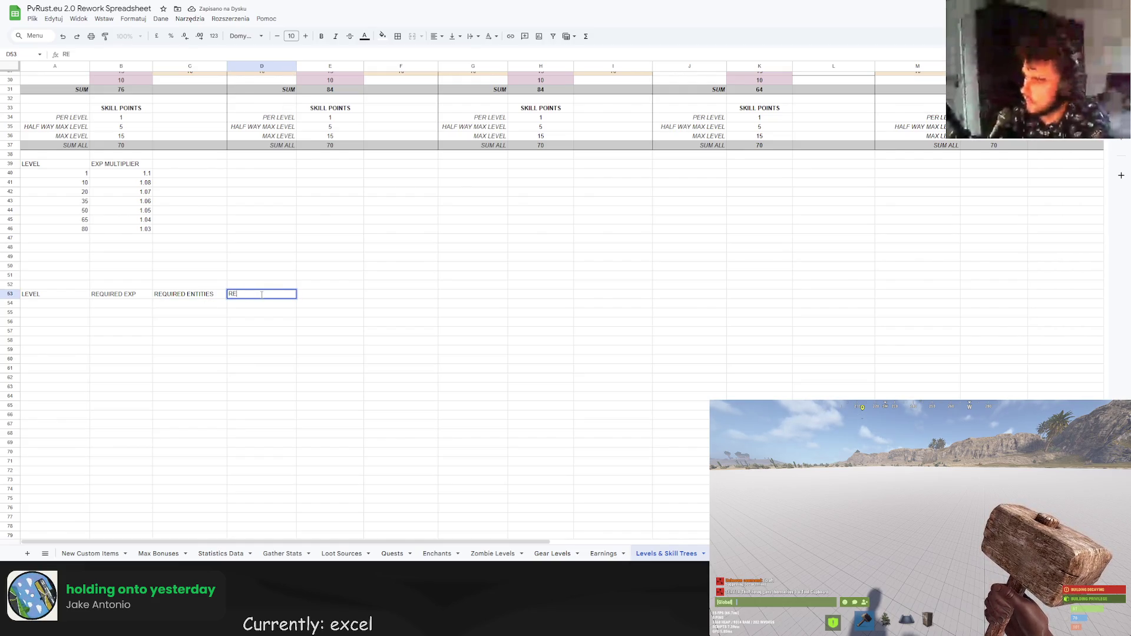
type("QUIRED TIME")
key("Return")
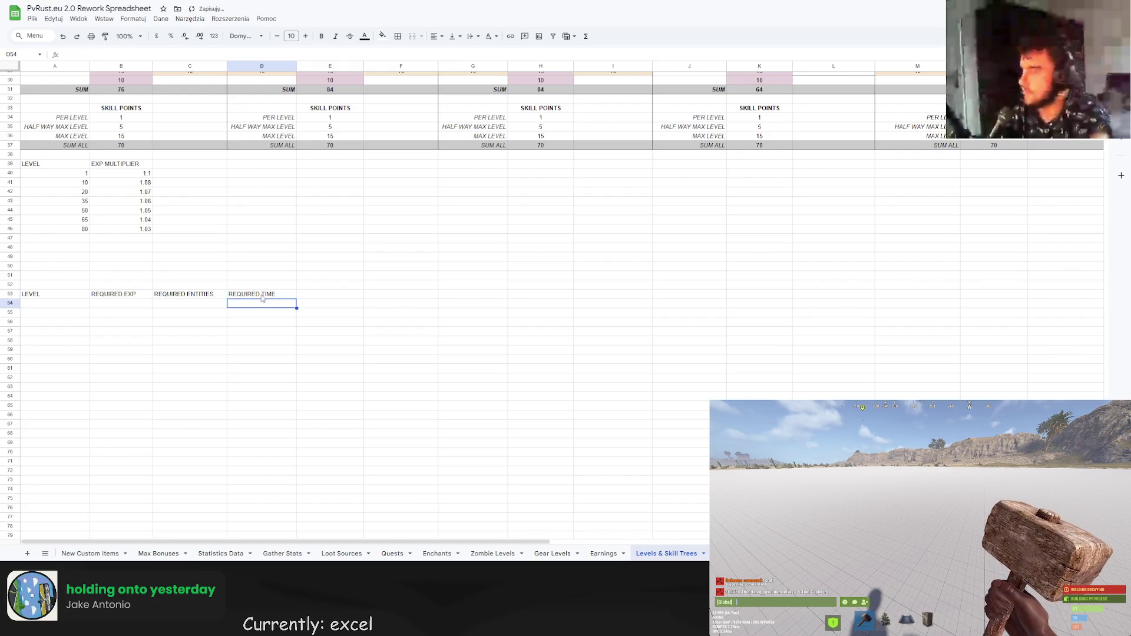
Extend the headers with NO FLOORS and NO BONUS qualifiers.
double_click(220, 294)
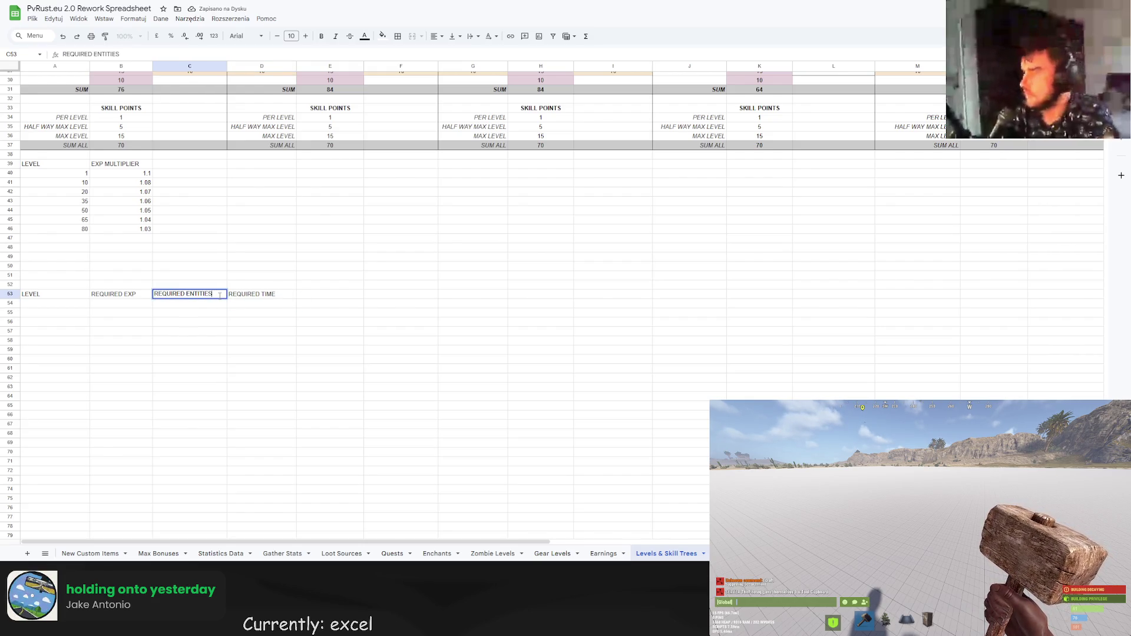
type(" (NO FLOORS")
key("Return")
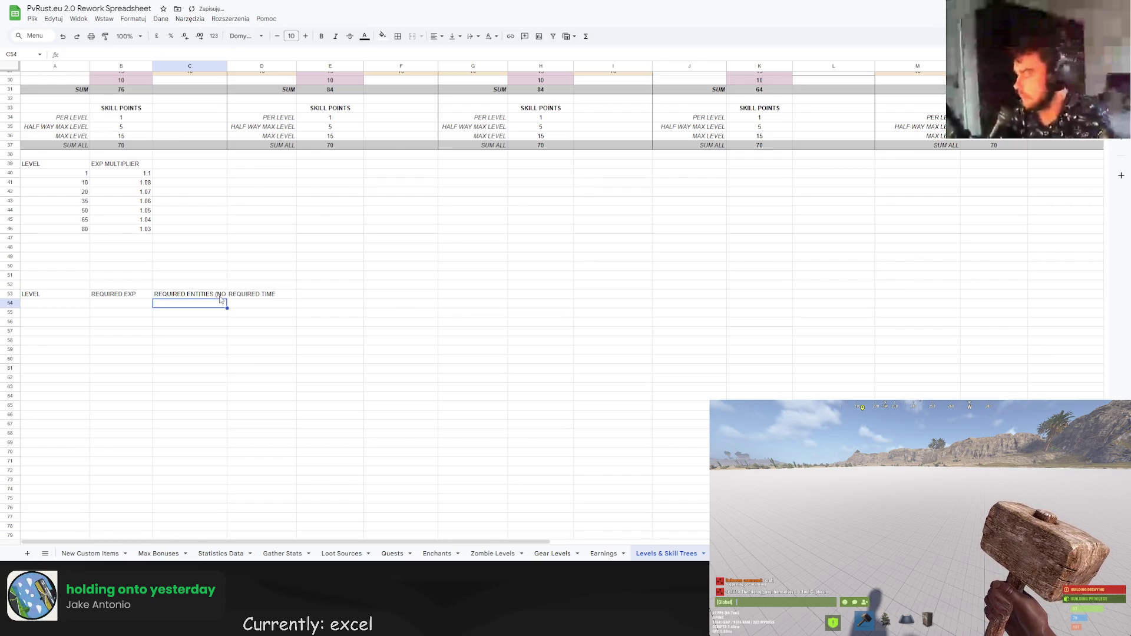
double_click(283, 293)
type("NO BONUS")
key("Return")
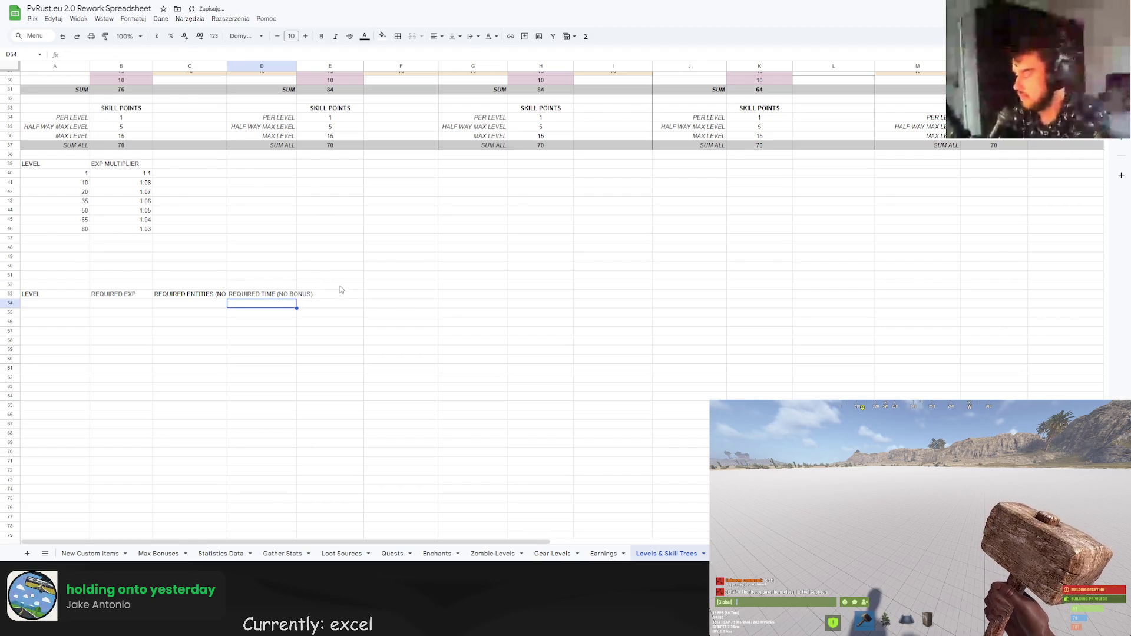
Copy both headers into E53:F53.
left_click_drag(198, 291, 250, 295)
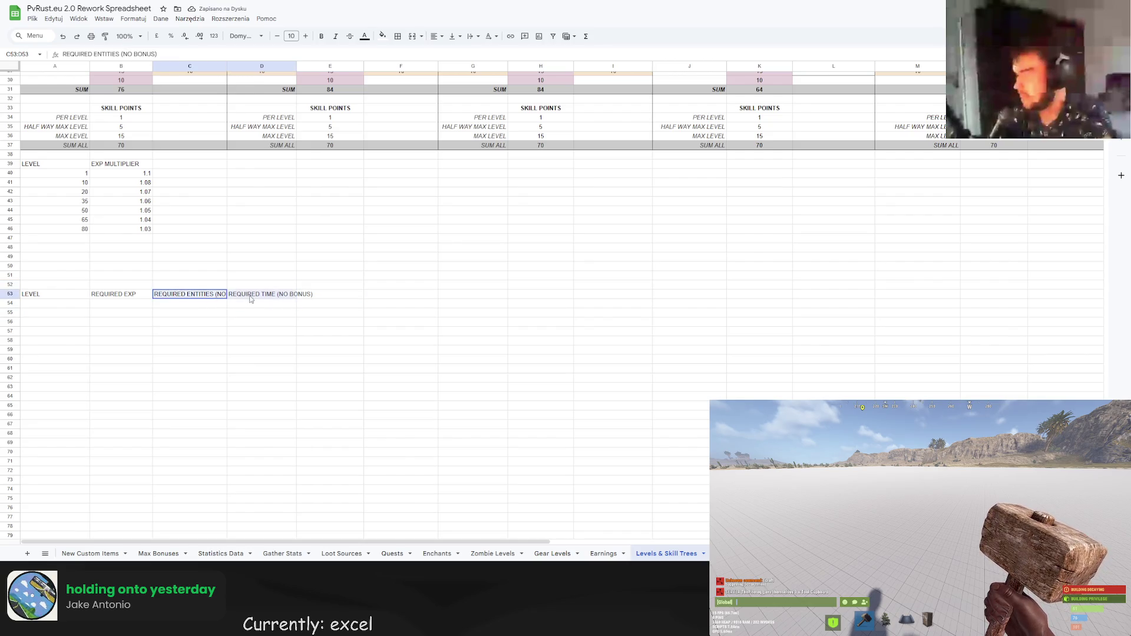
key("ctrl+c")
left_click(330, 294)
key("ctrl+v")
Change the copied headers' NO to WITH and MAX, giving REQUIRED TIME (MAX BONUS).
double_click(367, 293)
left_click_drag(368, 293, 365, 294)
type("WITH")
key("Return")
left_click(379, 293)
double_click(400, 293)
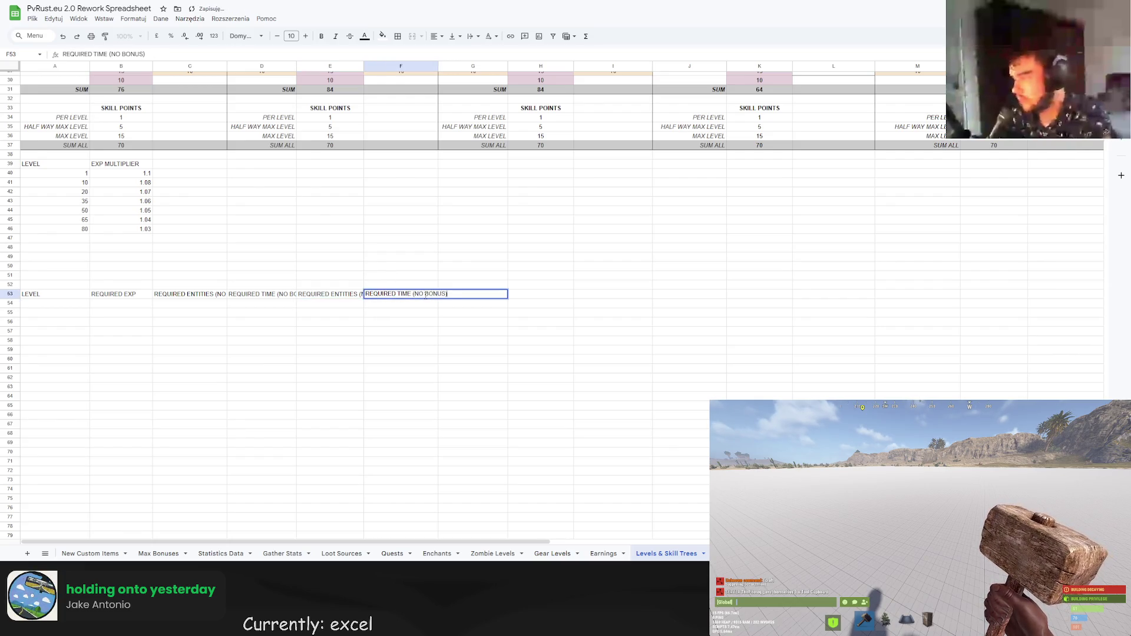
double_click(418, 294)
type("MAX")
key("Return")
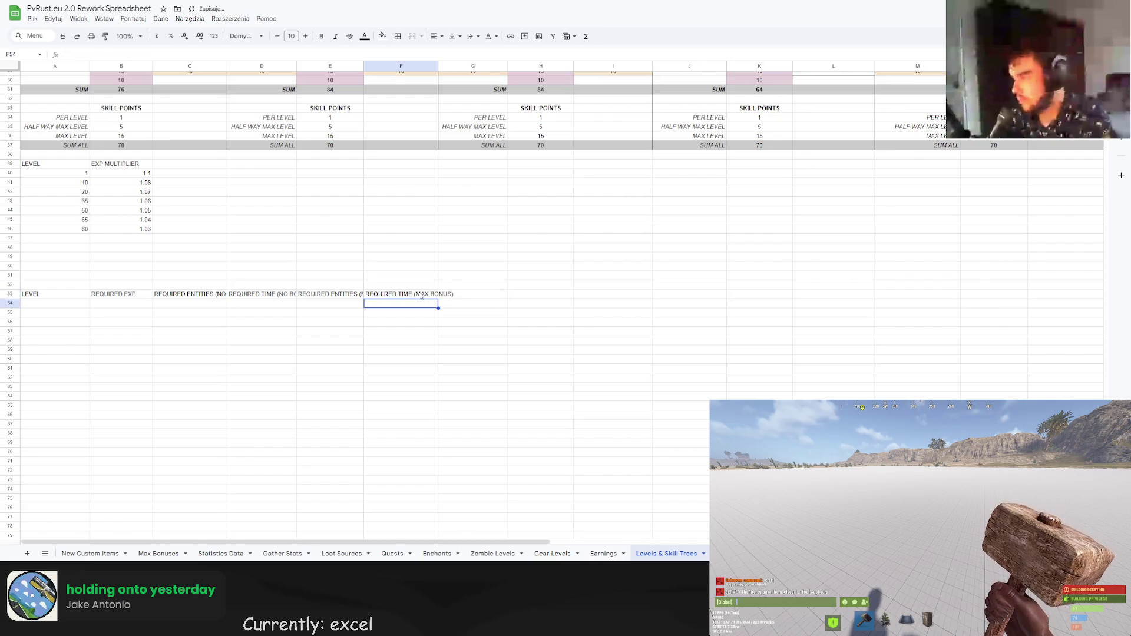
left_click(195, 166)
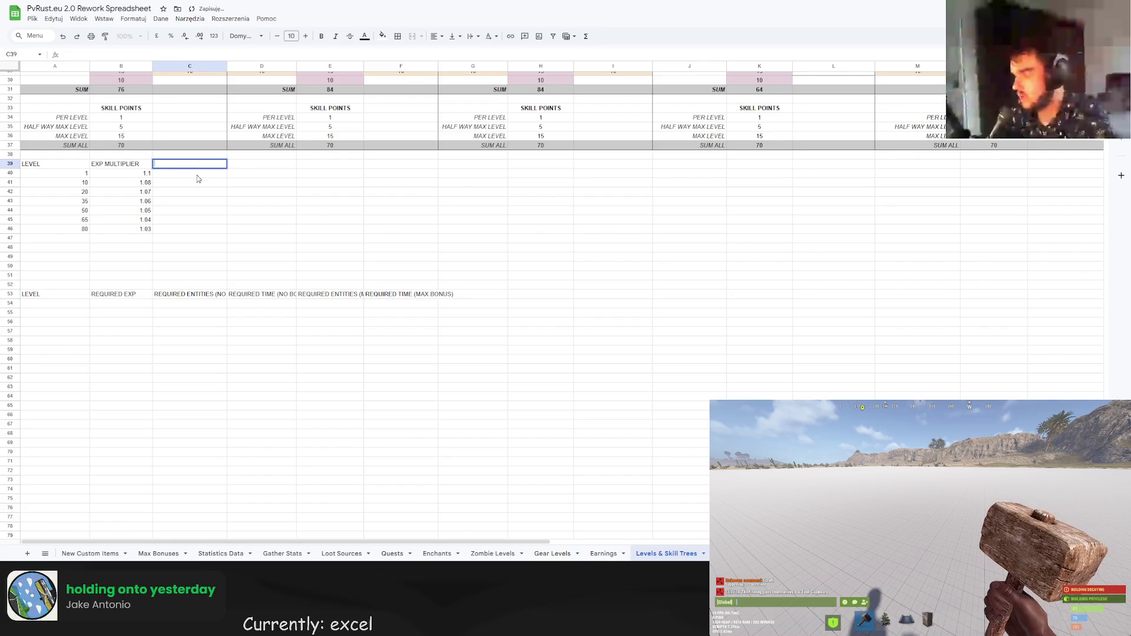
Add a MAX EXP BONUS header in C39 beside the multipliers.
scroll(214, 322, "up", 5)
scroll(214, 322, "up", 2)
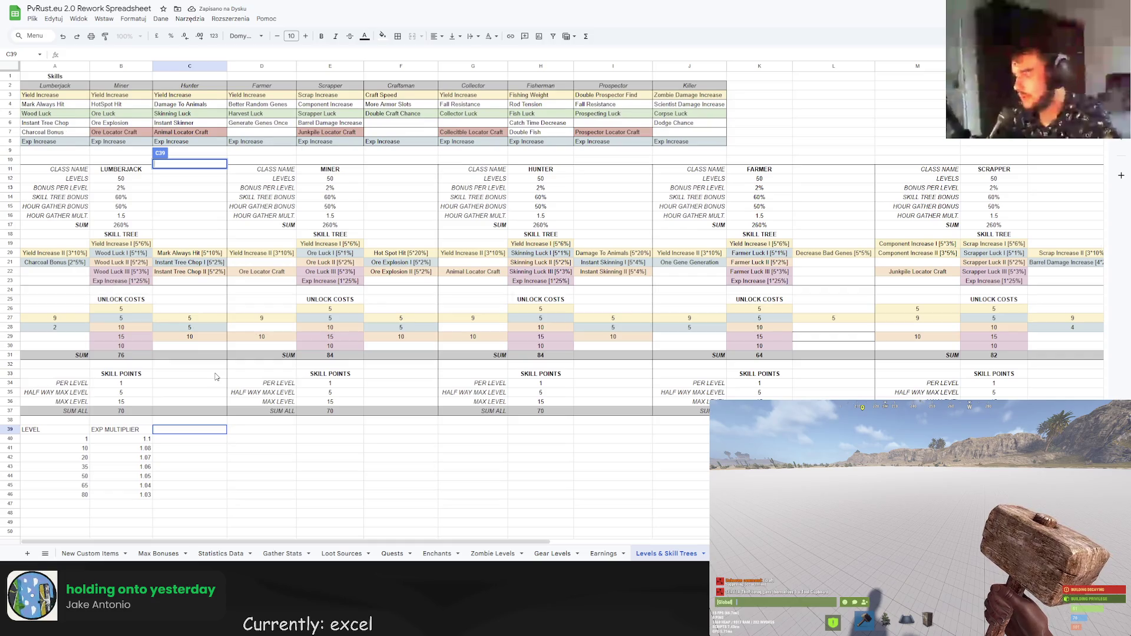
type("MAX EXP BONUS")
key("Return")
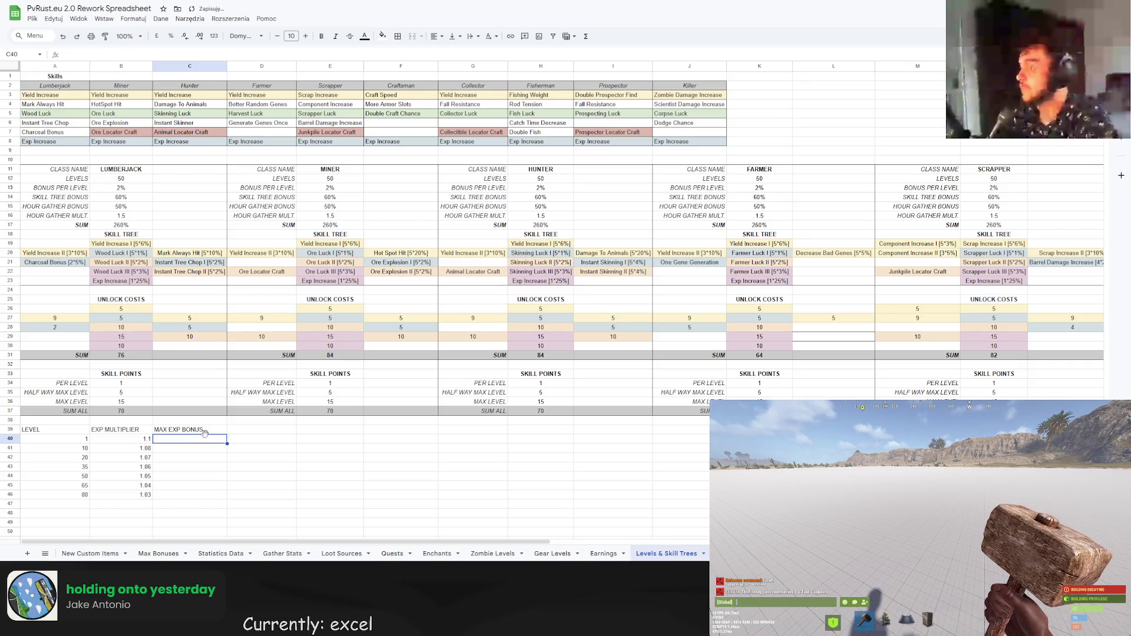
On Max Bonuses, raise the Experience Level Bonus from 10% to +25%.
left_click(166, 554)
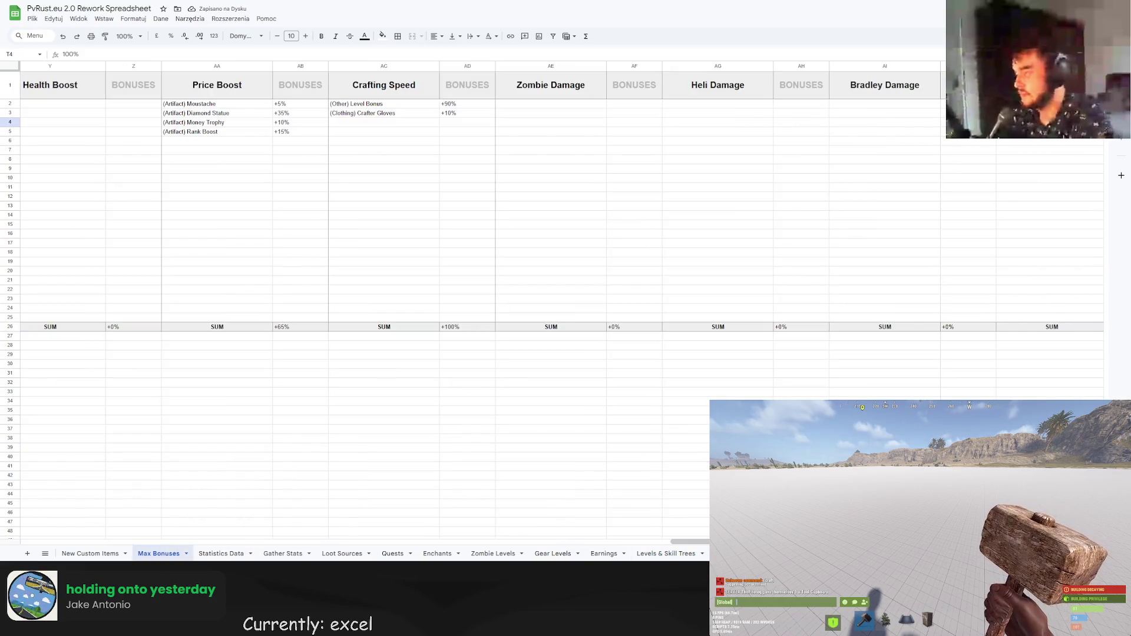
scroll(319, 532, "left", 10)
scroll(318, 533, "left", 5)
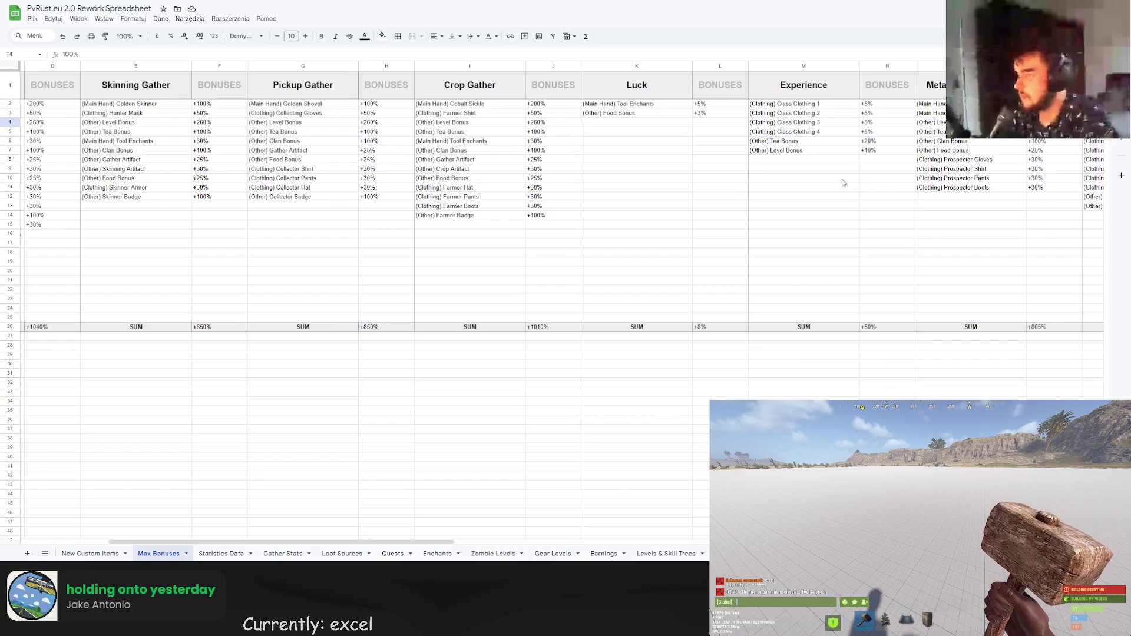
double_click(867, 151)
type("25")
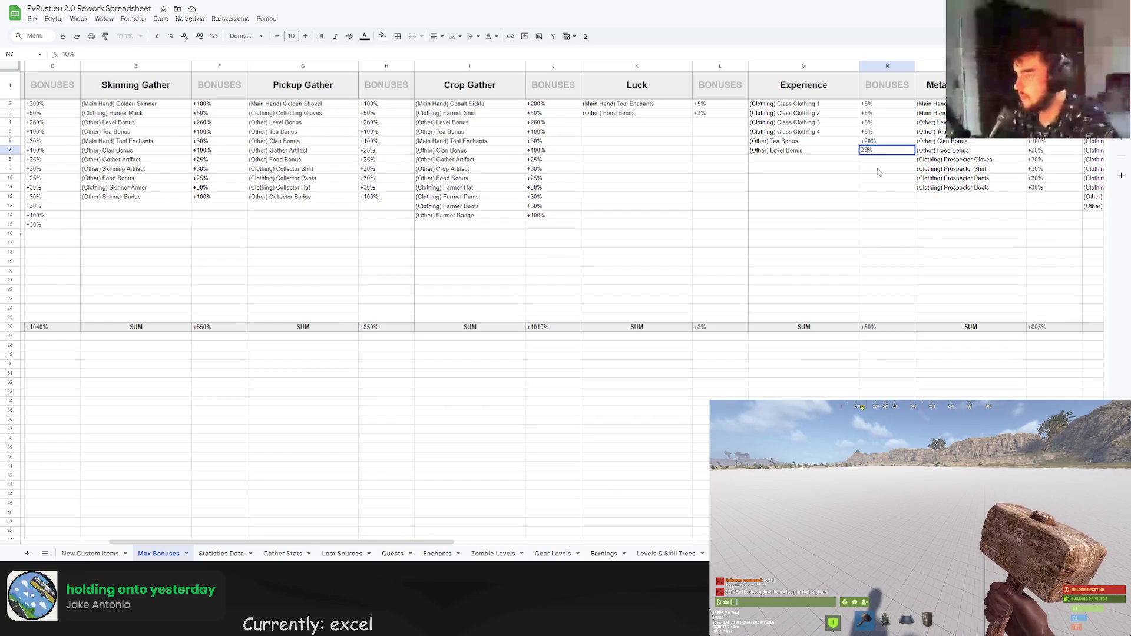
left_click(881, 171)
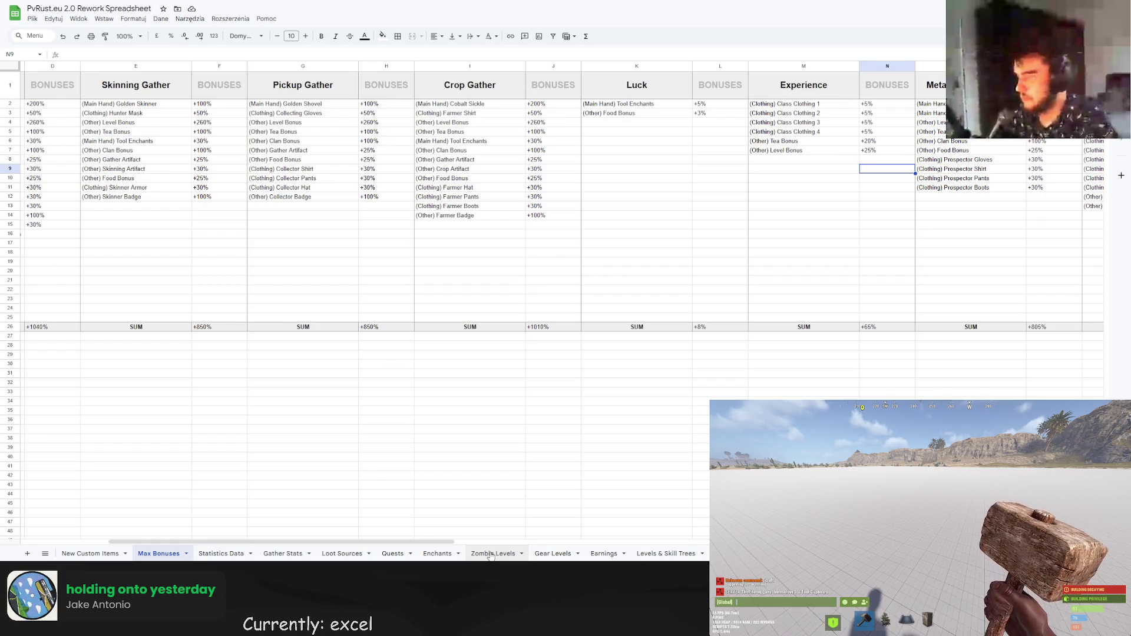
left_click(490, 553)
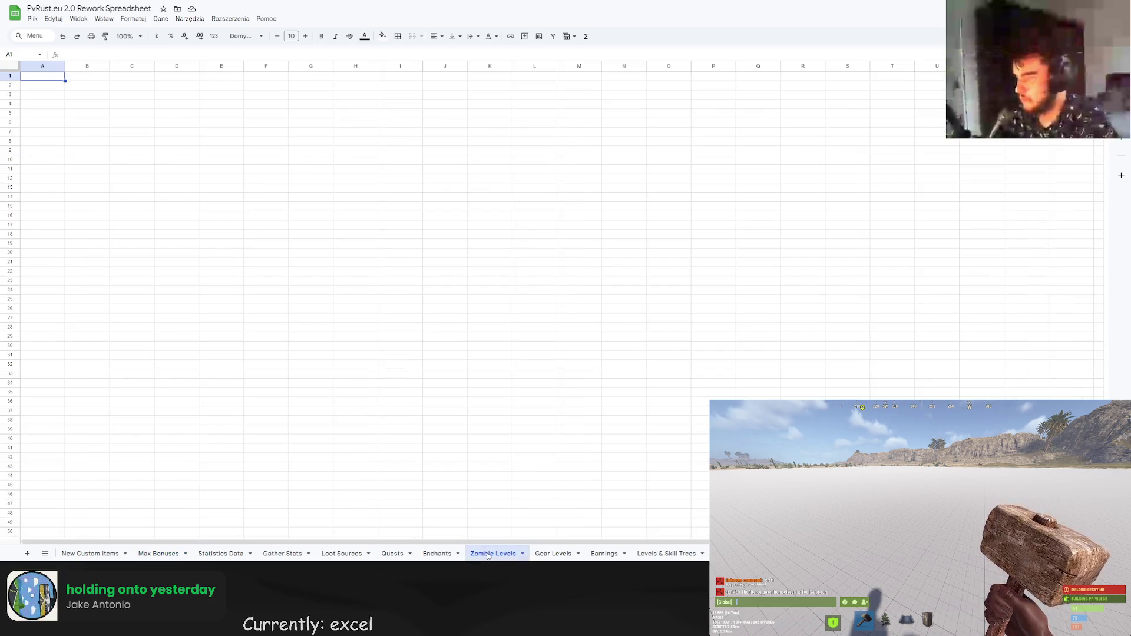
Browse Enchants, Gear Levels, Earnings and Levels & Skill Trees, ending on Statistics Data.
left_click(437, 553)
left_click(550, 556)
left_click(603, 554)
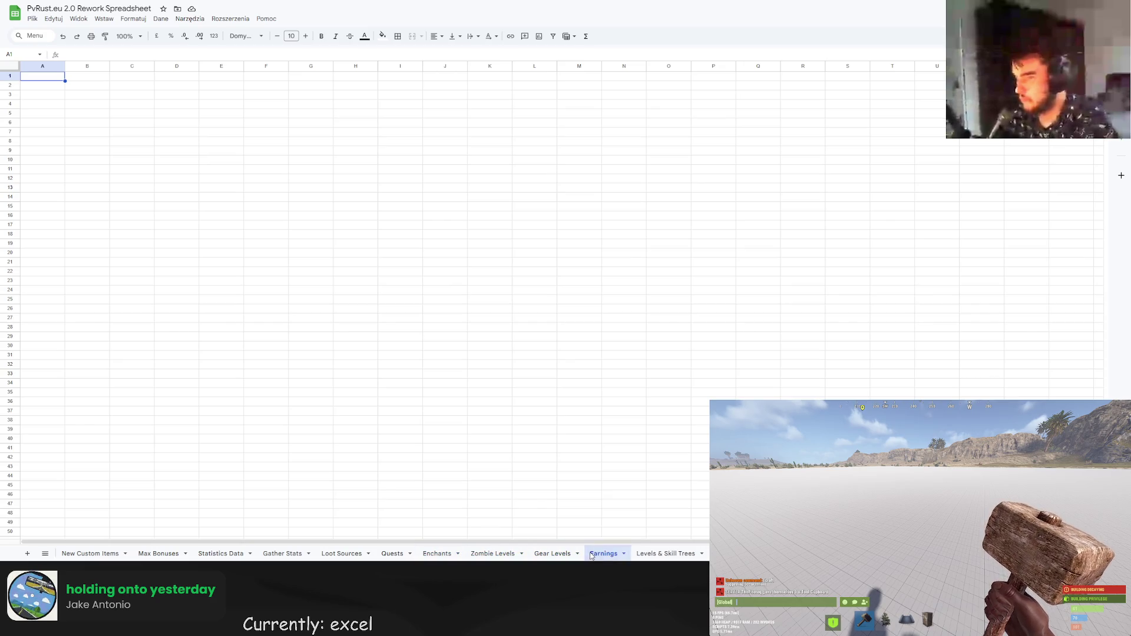
left_click(666, 554)
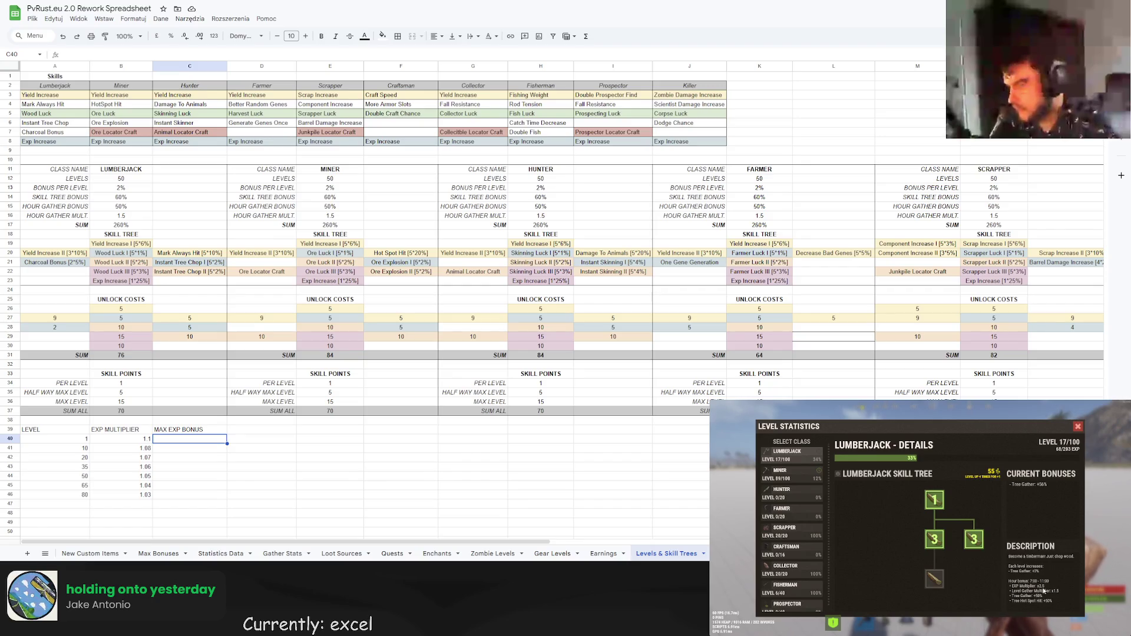
left_click(221, 553)
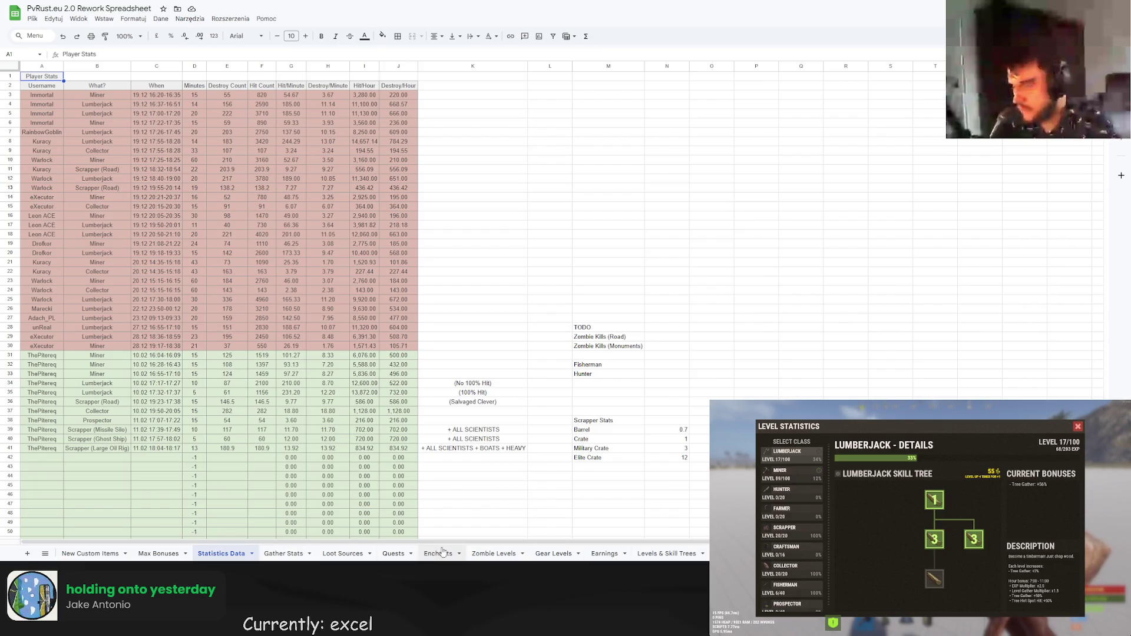
Rename C39 to TIME EXP BONUS and add a TIME + OTHERS EXP BONUS header in D39.
left_click(666, 553)
left_click(192, 351)
left_click(189, 341)
double_click(188, 341)
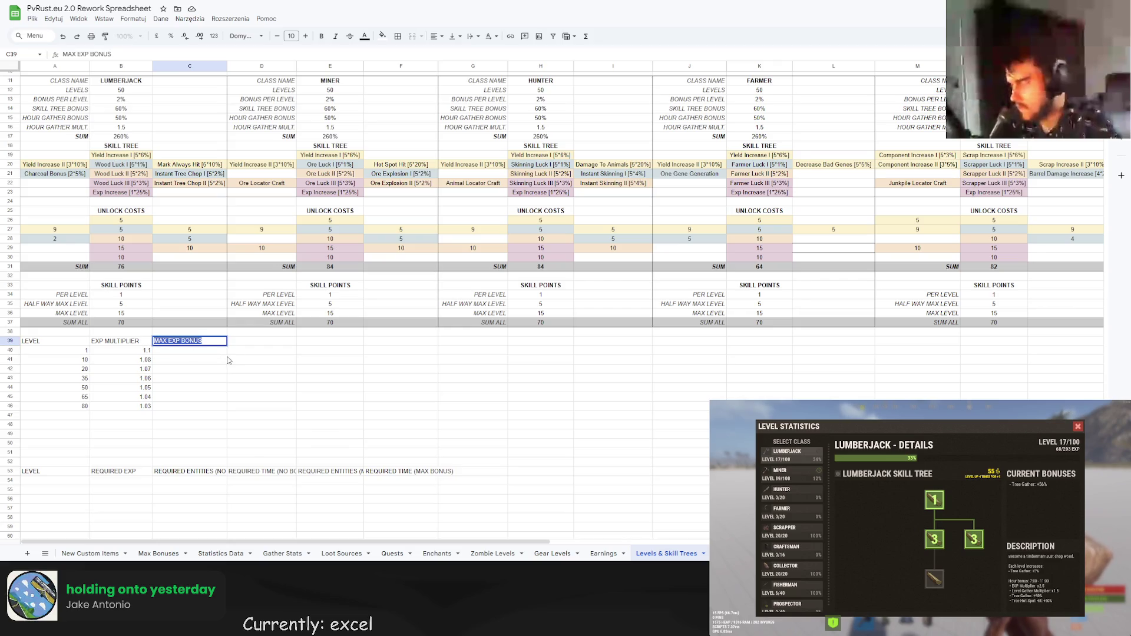
type("TIME EXP BONUS")
left_click(250, 338)
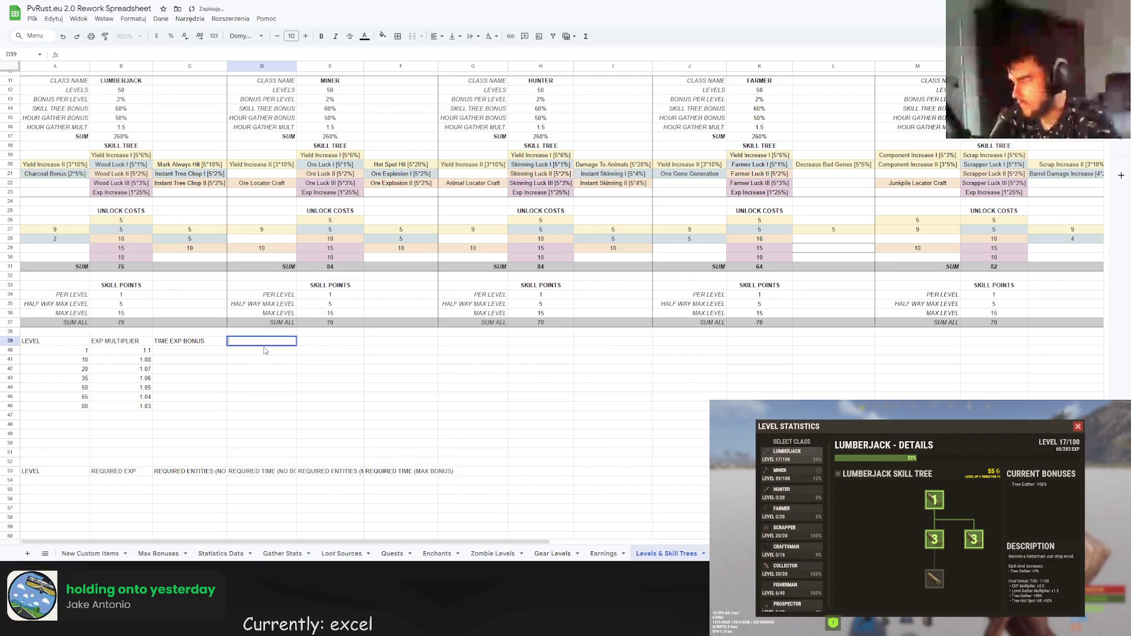
type("TIME ")
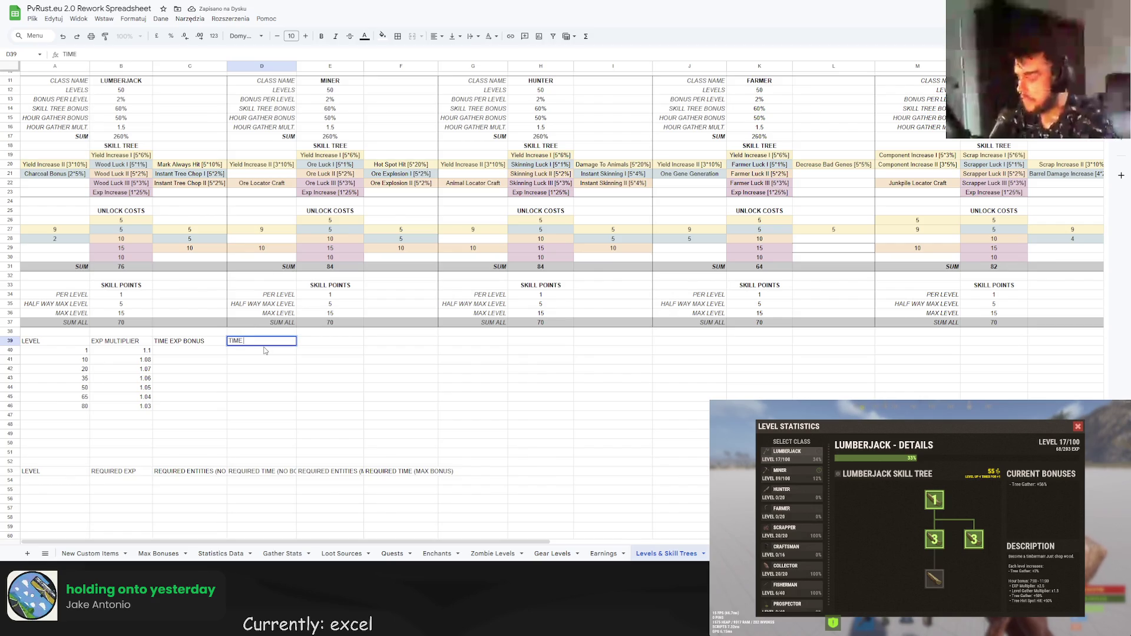
type("+")
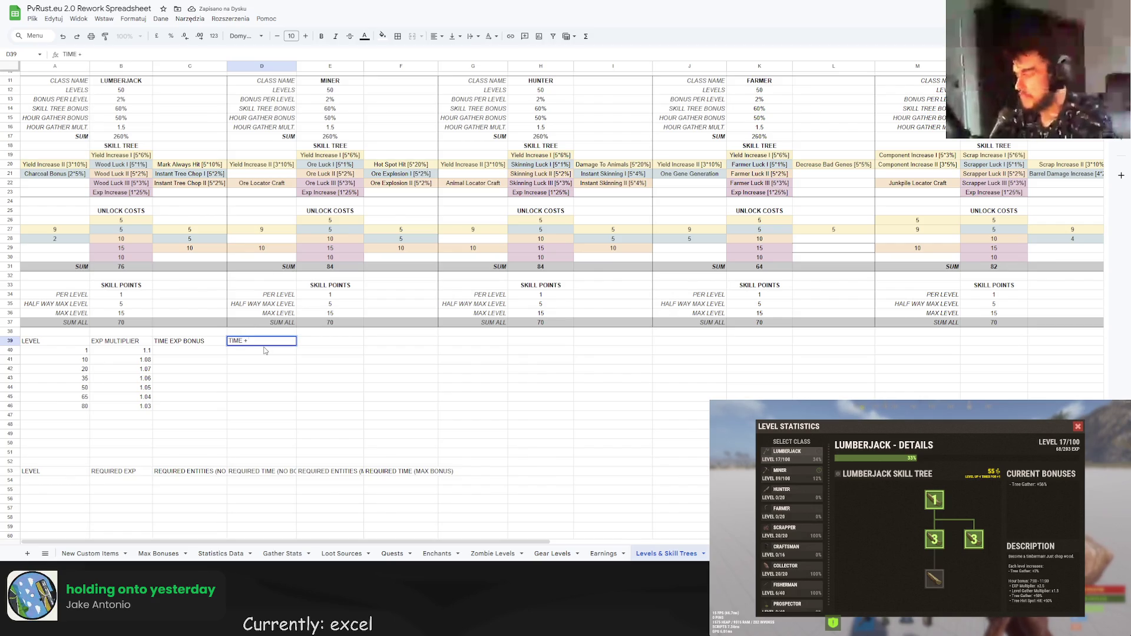
type("TE")
type("OTHERS EXP")
type(" BONUIS")
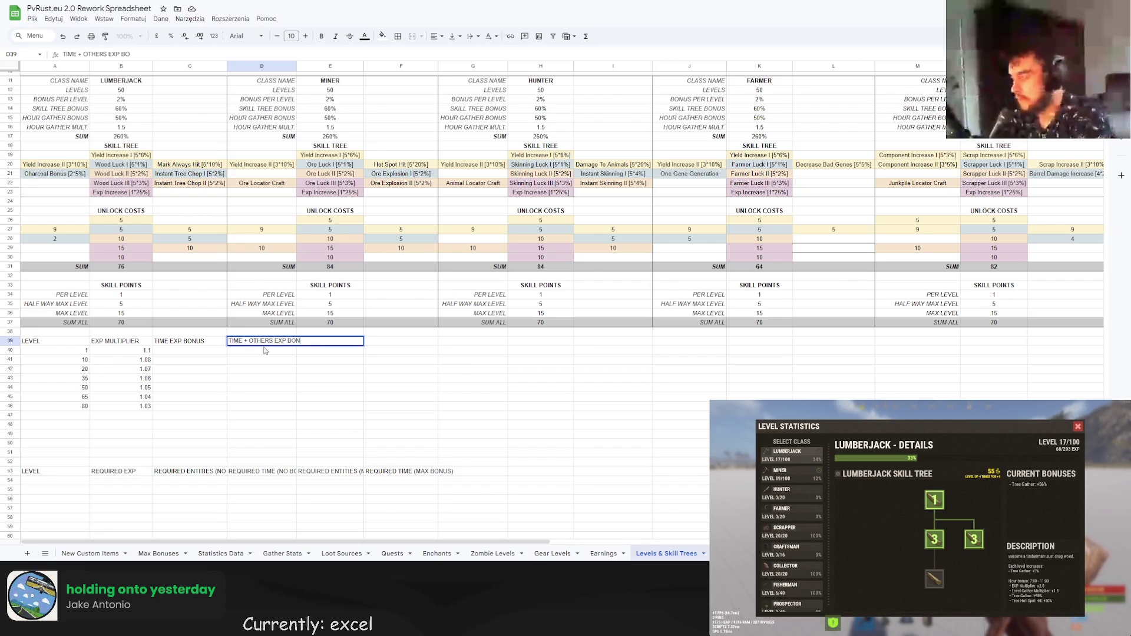
key("Return")
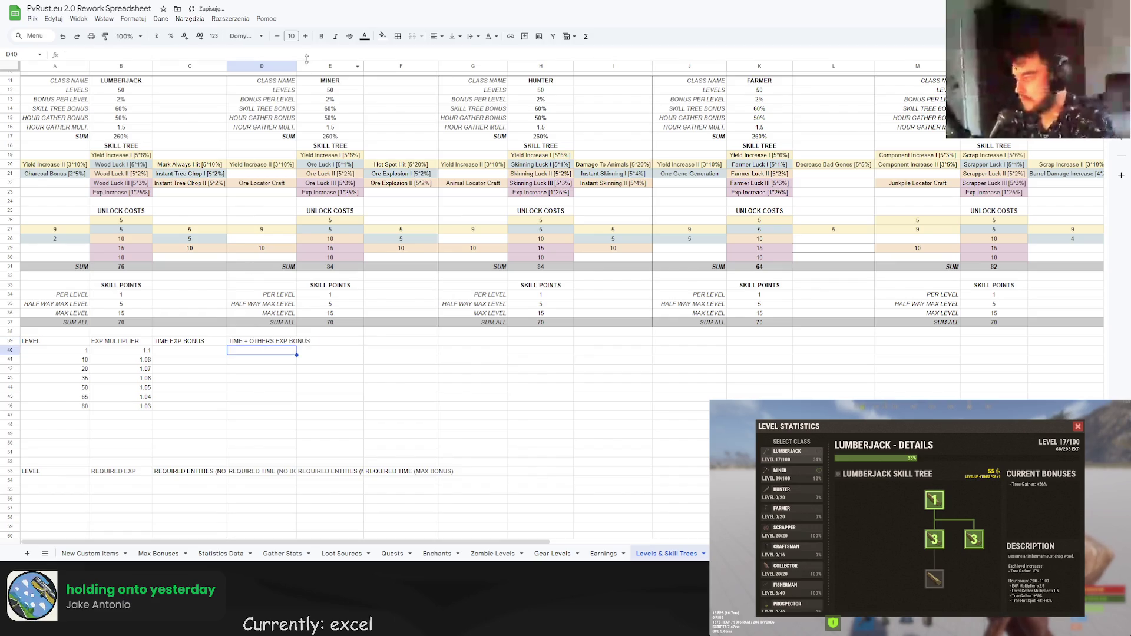
Auto-fit columns C through F to their header text.
double_click(296, 66)
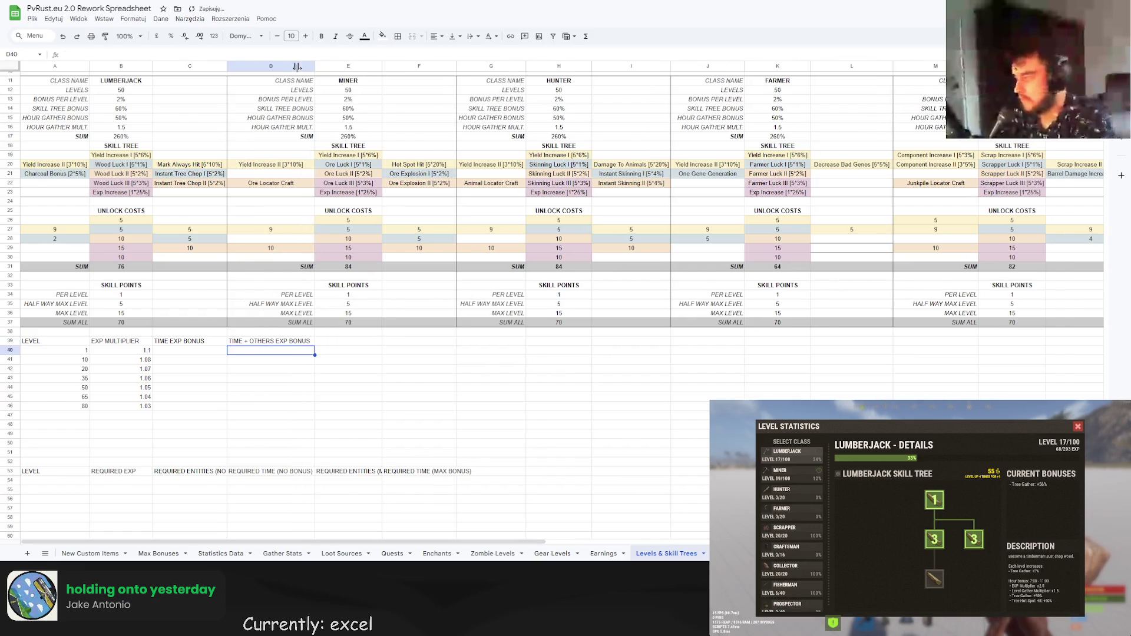
double_click(382, 66)
double_click(491, 66)
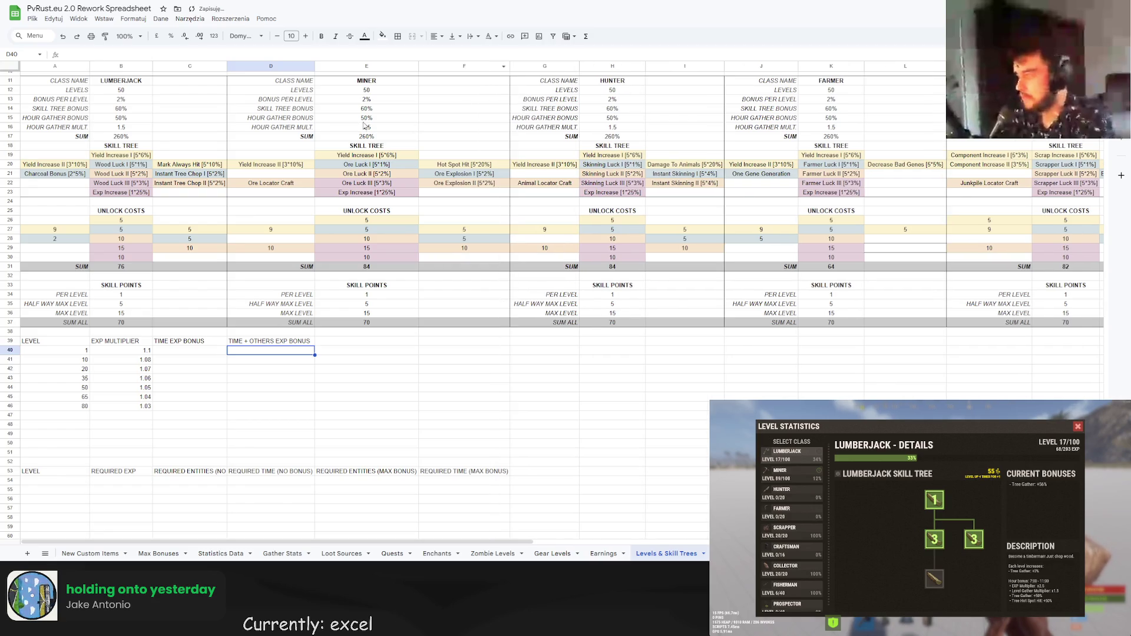
double_click(227, 66)
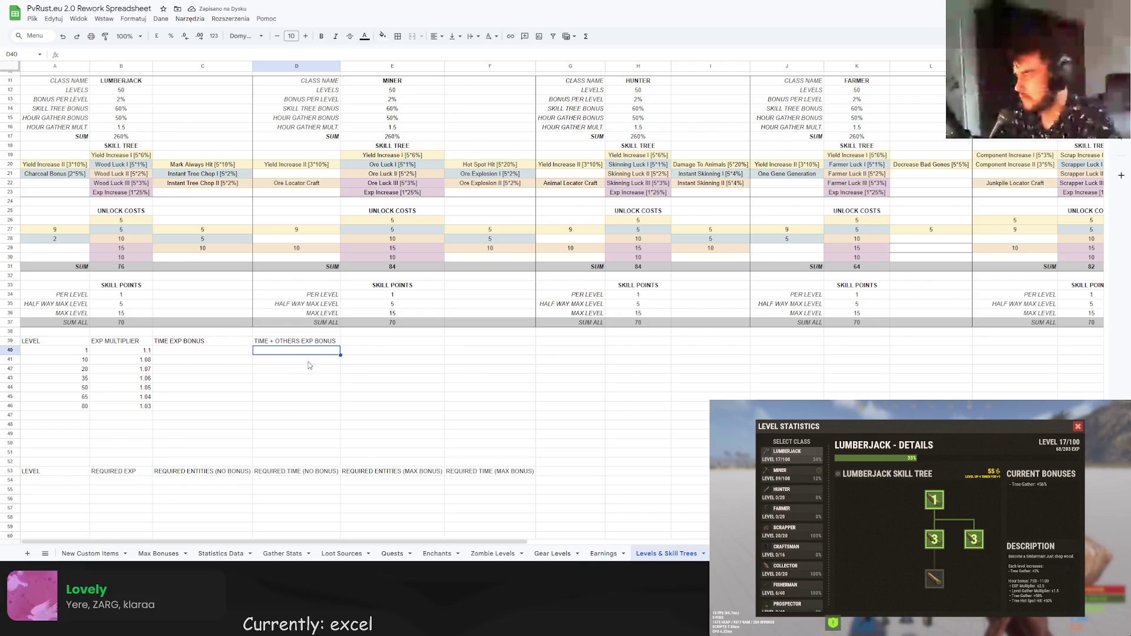
Set the time EXP bonus in C40 to 2.5.
left_click(222, 353)
type("2.5")
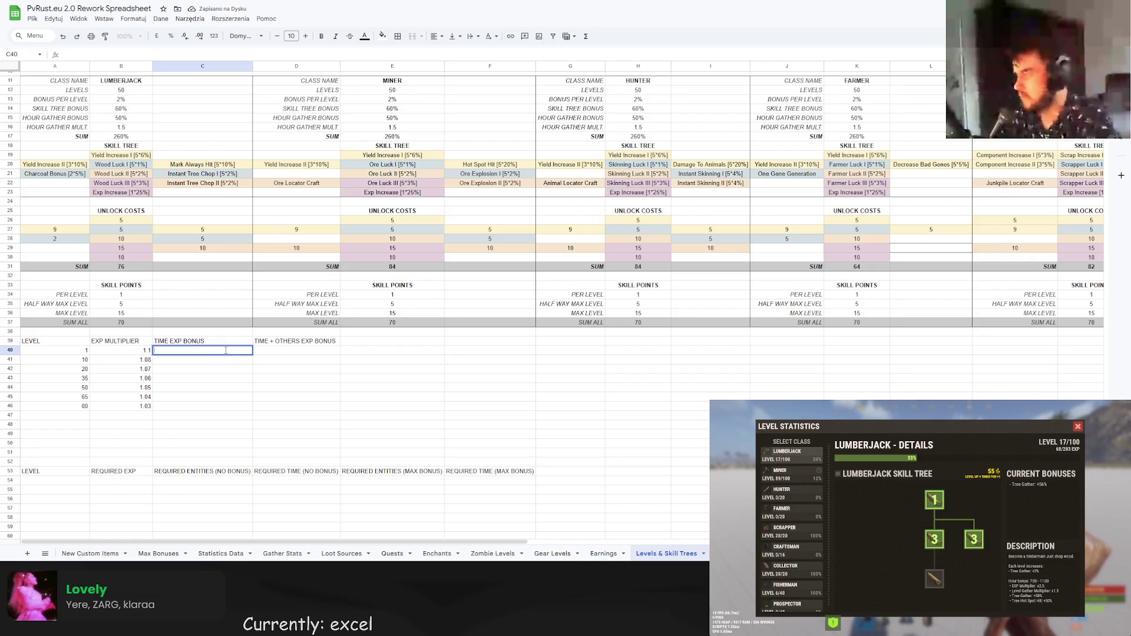
key("Return")
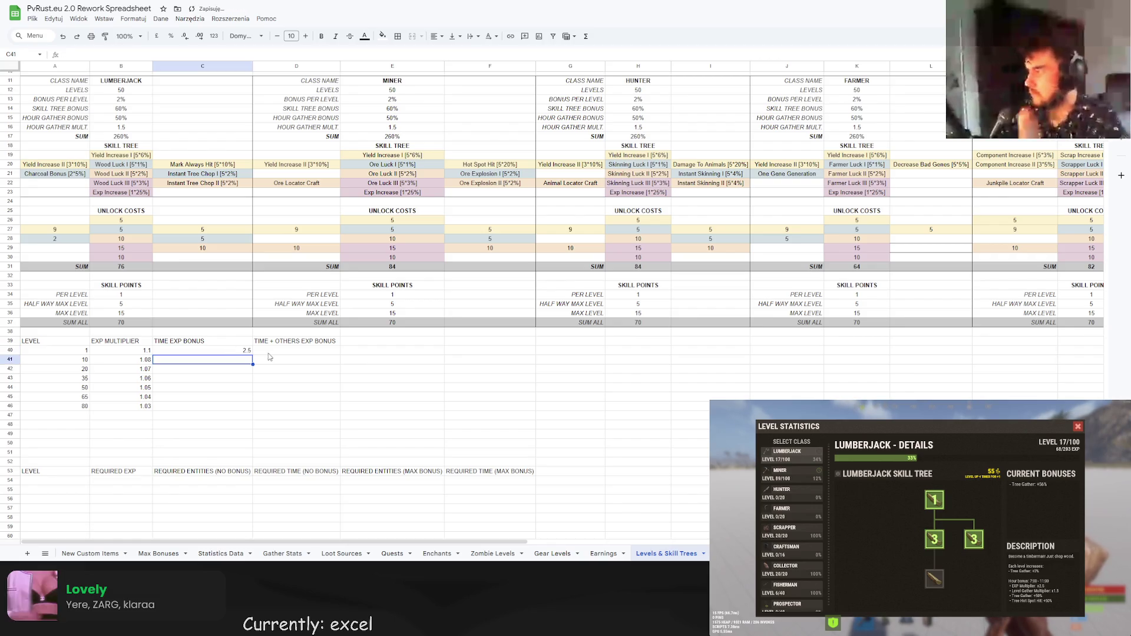
Make D40 equal 2.5 plus the Max Bonuses experience sum in N26.
left_click(259, 352)
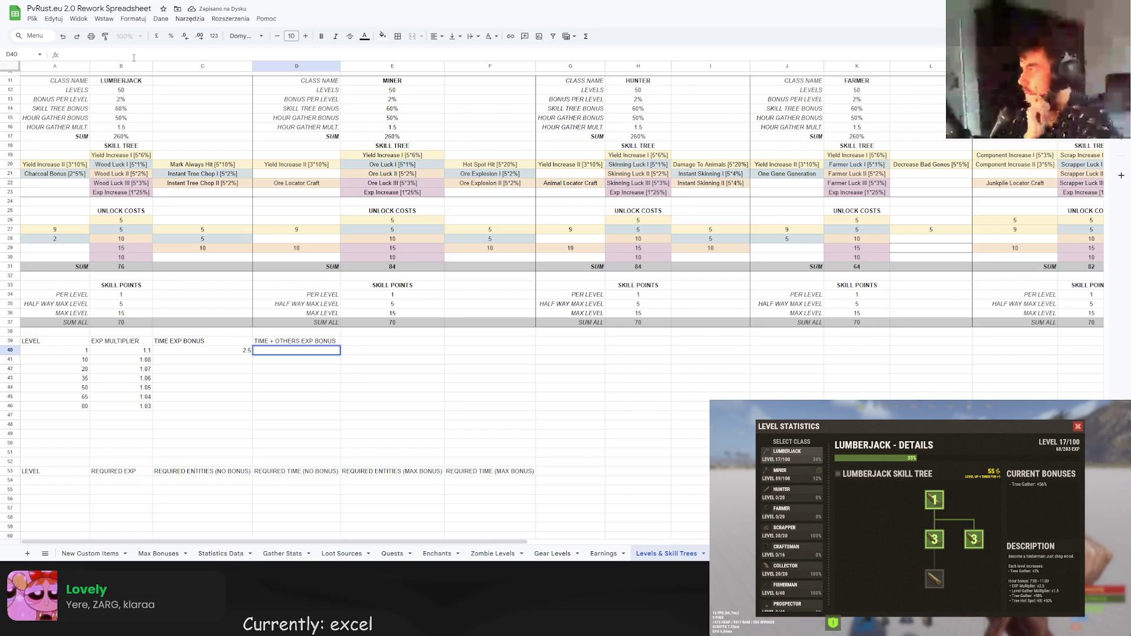
type("=2.5")
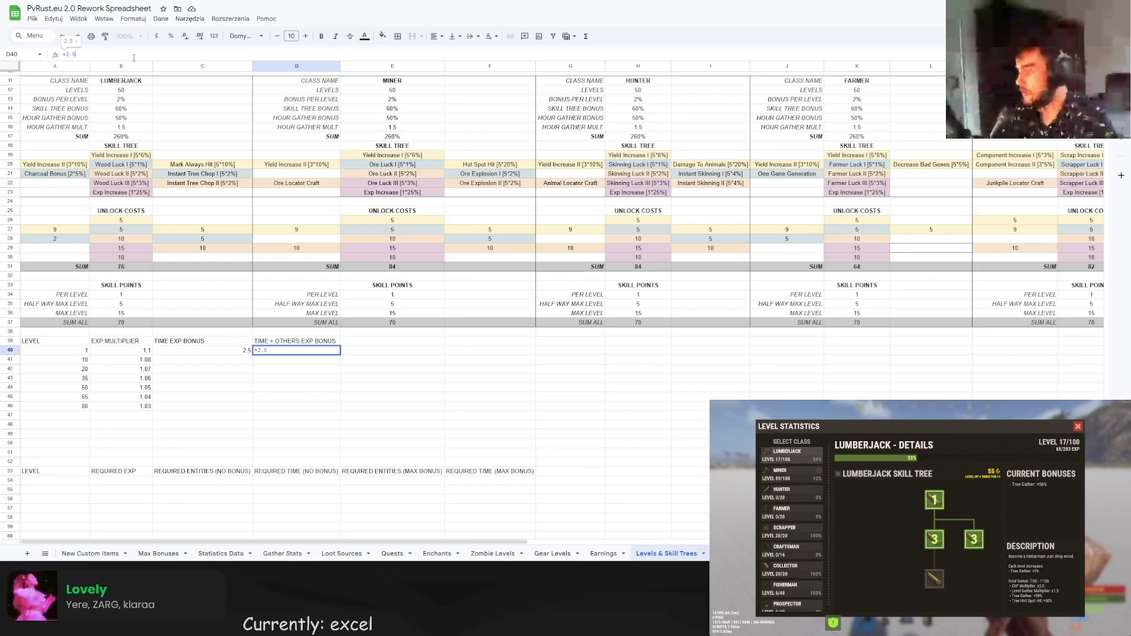
type(" +")
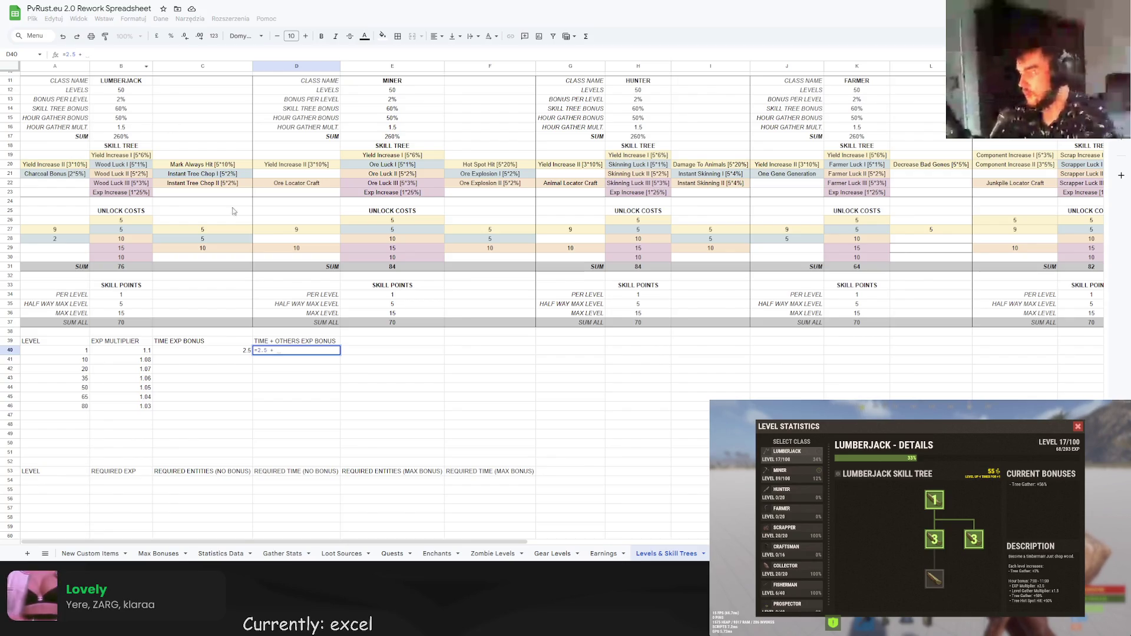
left_click(174, 555)
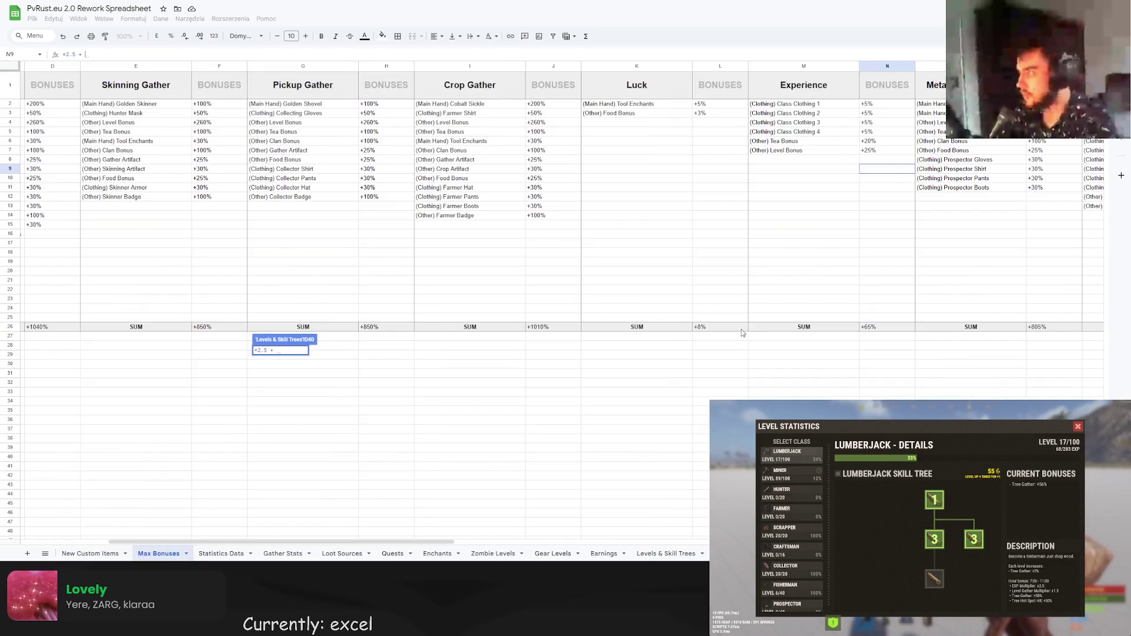
left_click(872, 330)
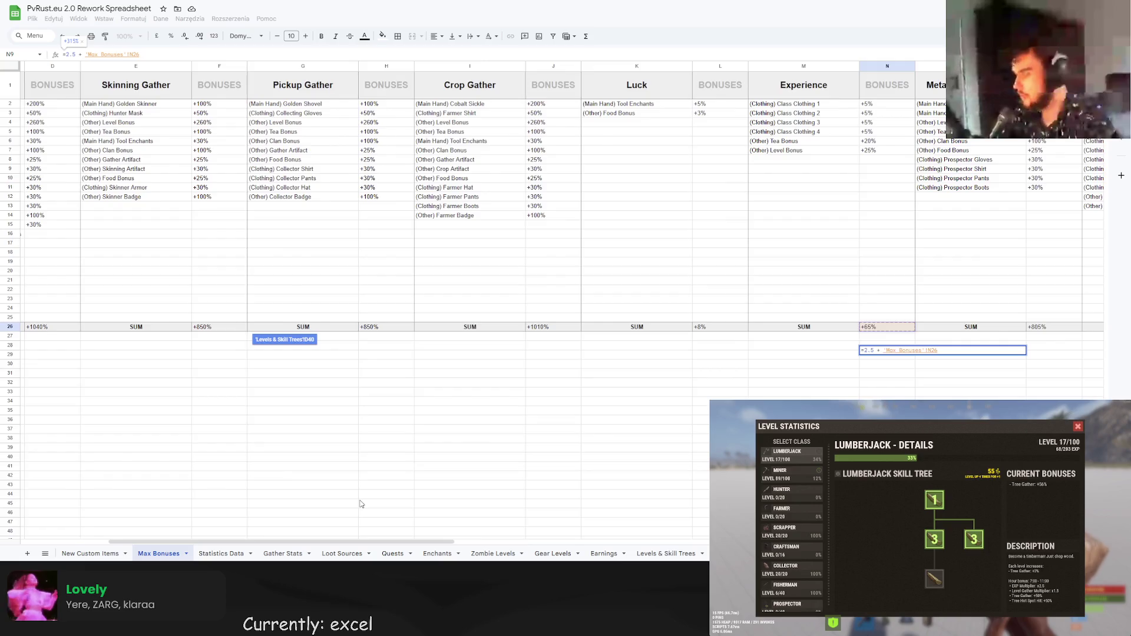
key("Return")
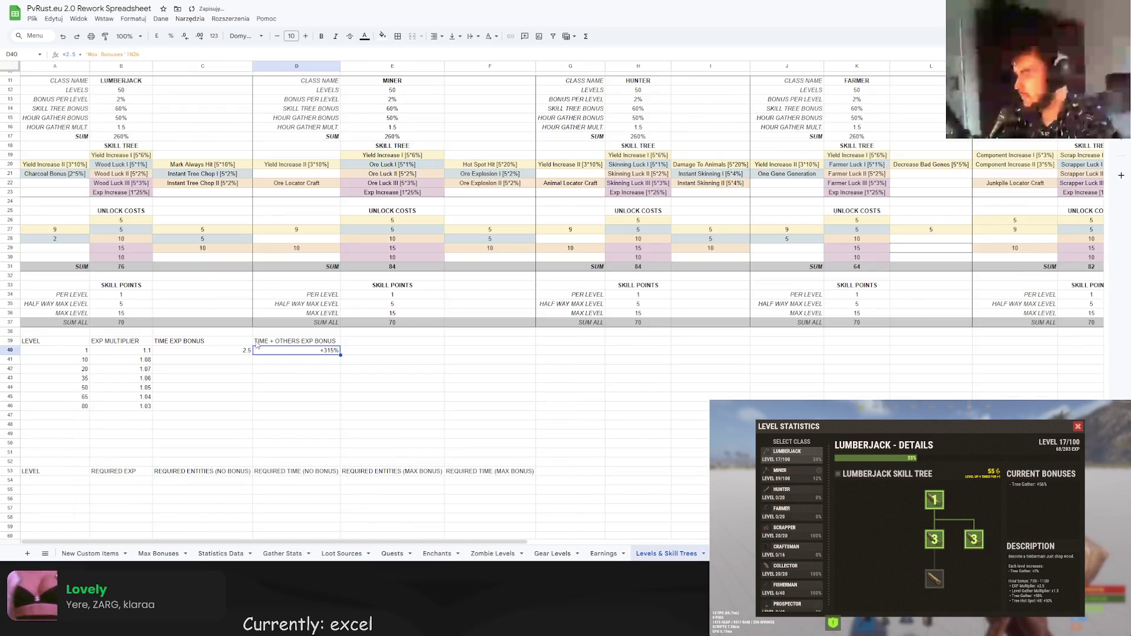
Verify C40 shows 250% and D40 shows the +315% combined bonus.
key("Left")
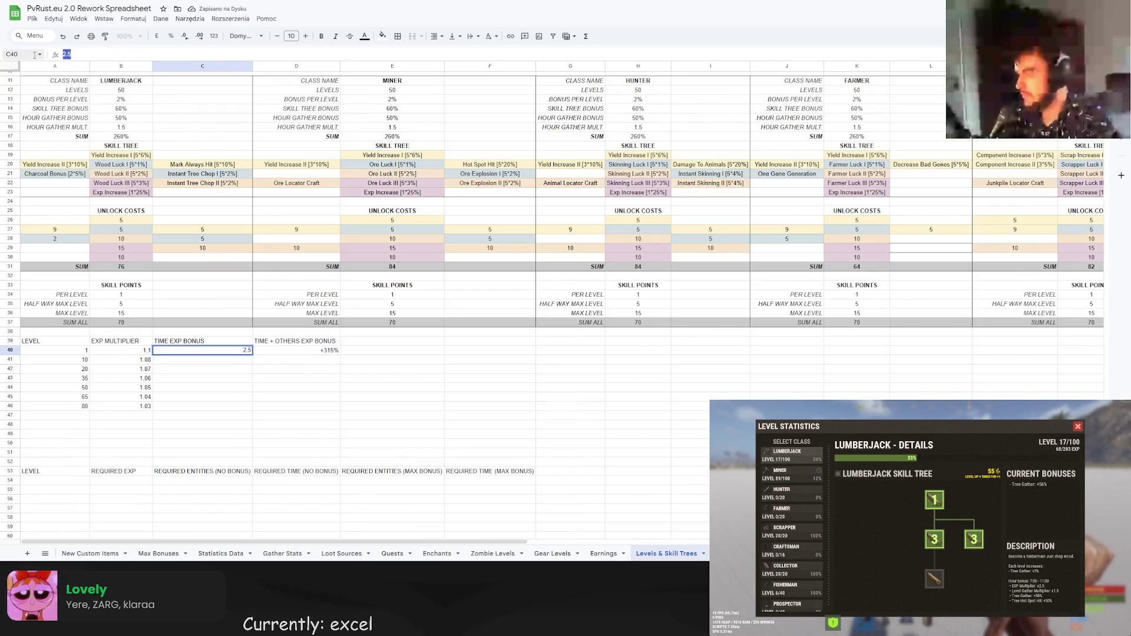
key("Return")
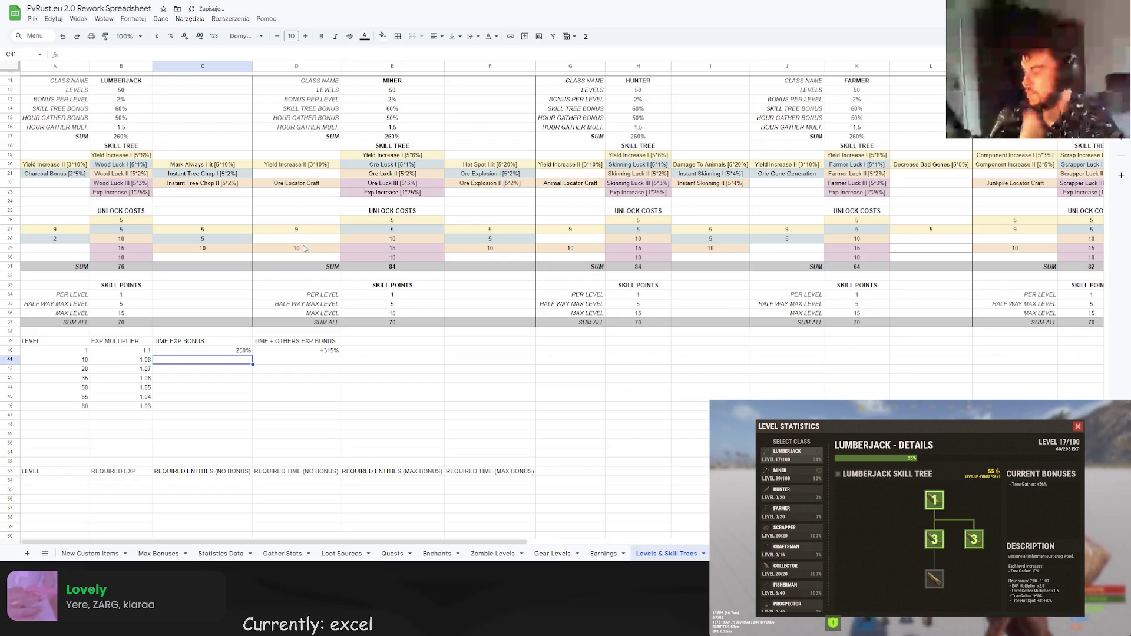
left_click(297, 353)
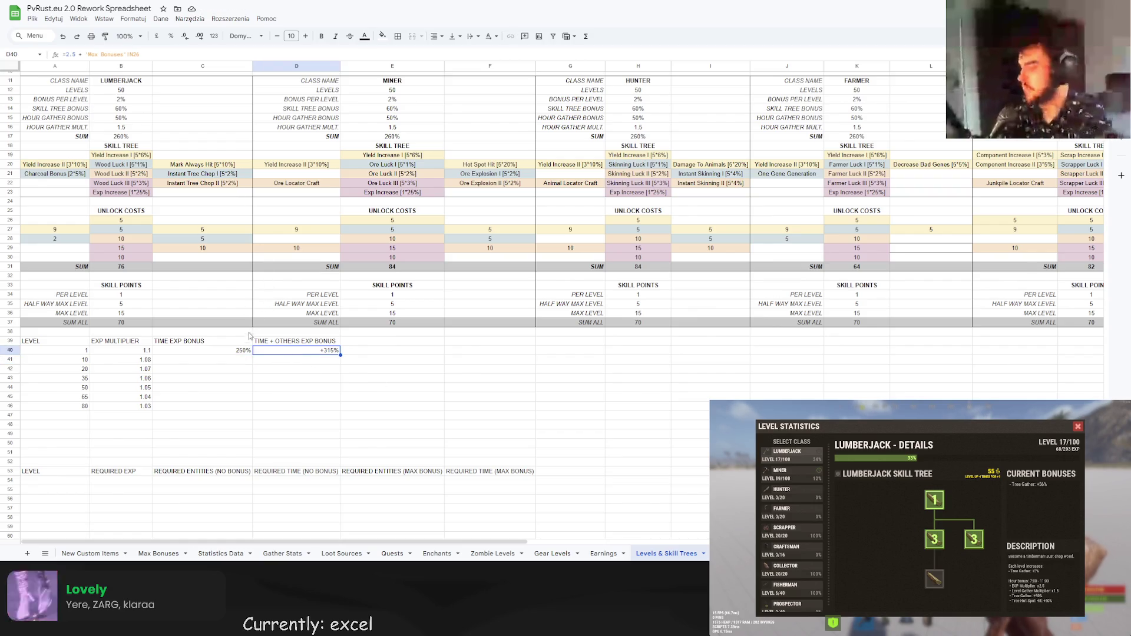
left_click(230, 353)
left_click(69, 55)
key("Return")
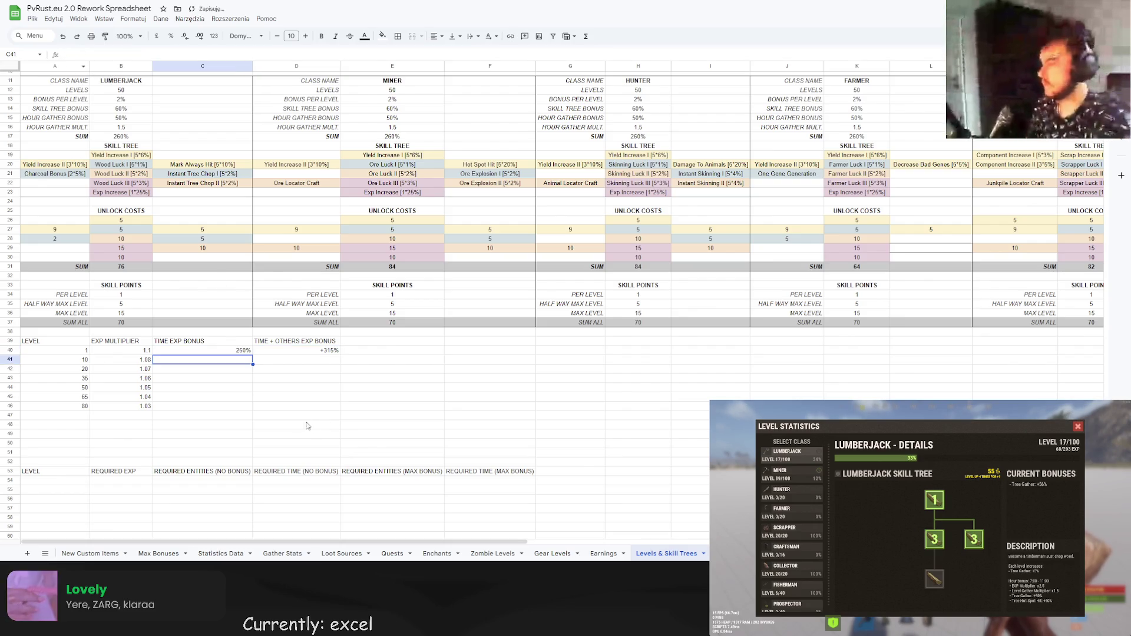
left_click(272, 352)
key("Left")
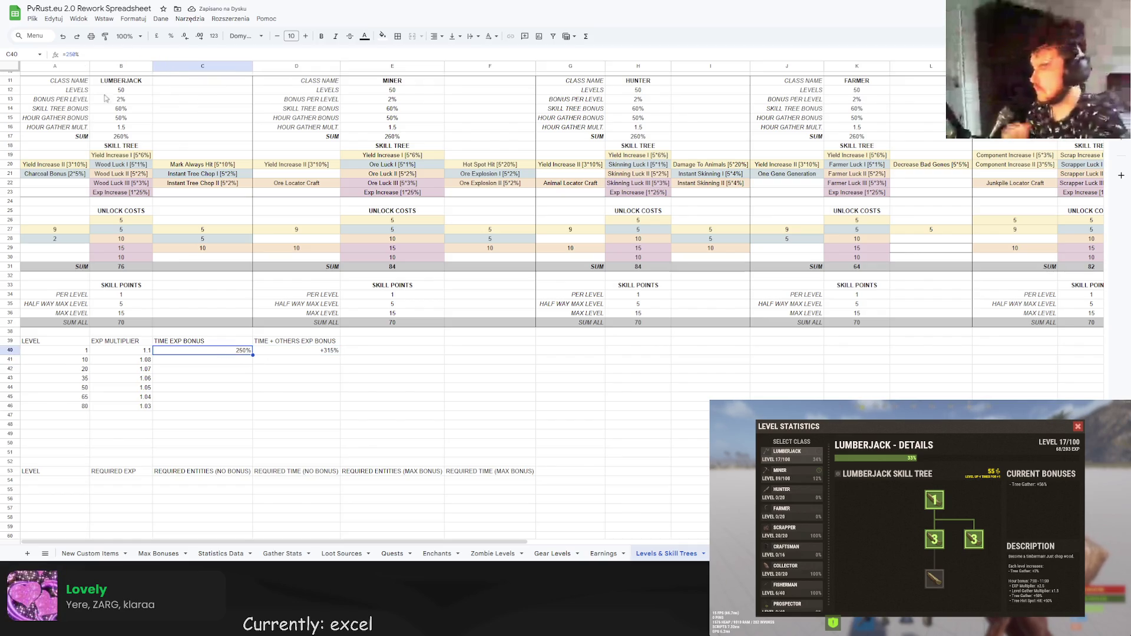
left_click(67, 55)
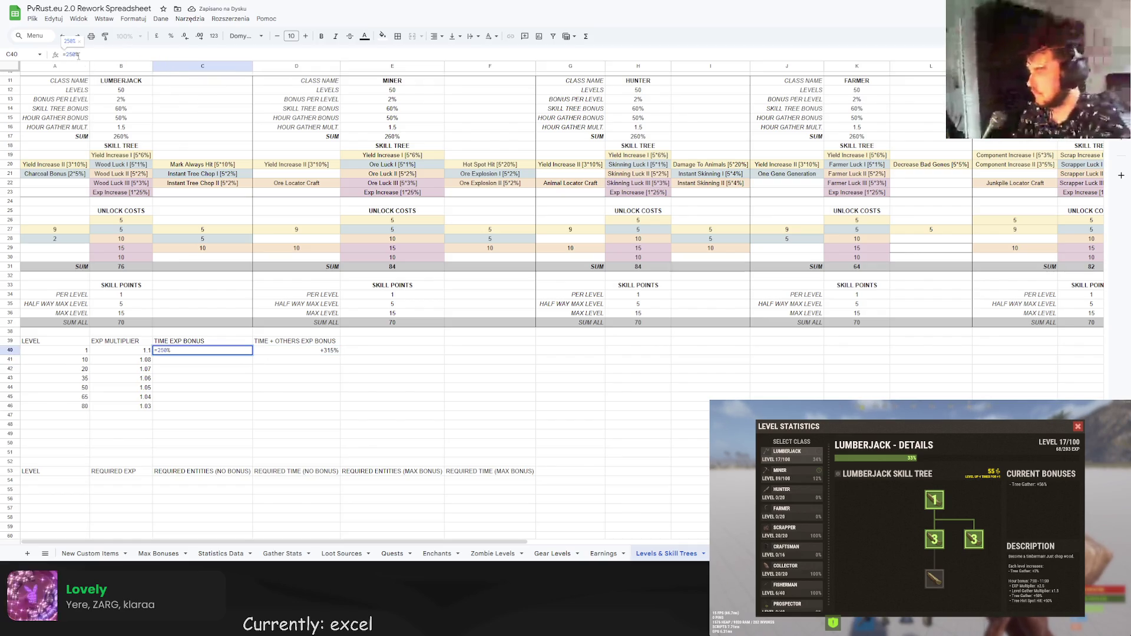
key("Return")
left_click(320, 352)
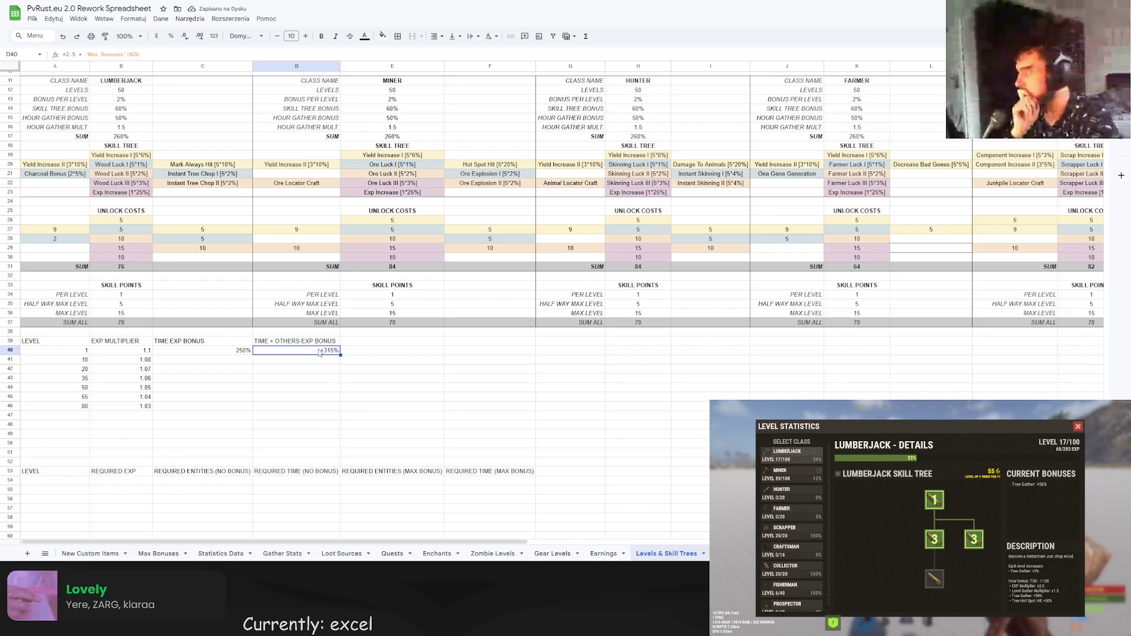
left_click(300, 371)
scroll(272, 365, "down", 3)
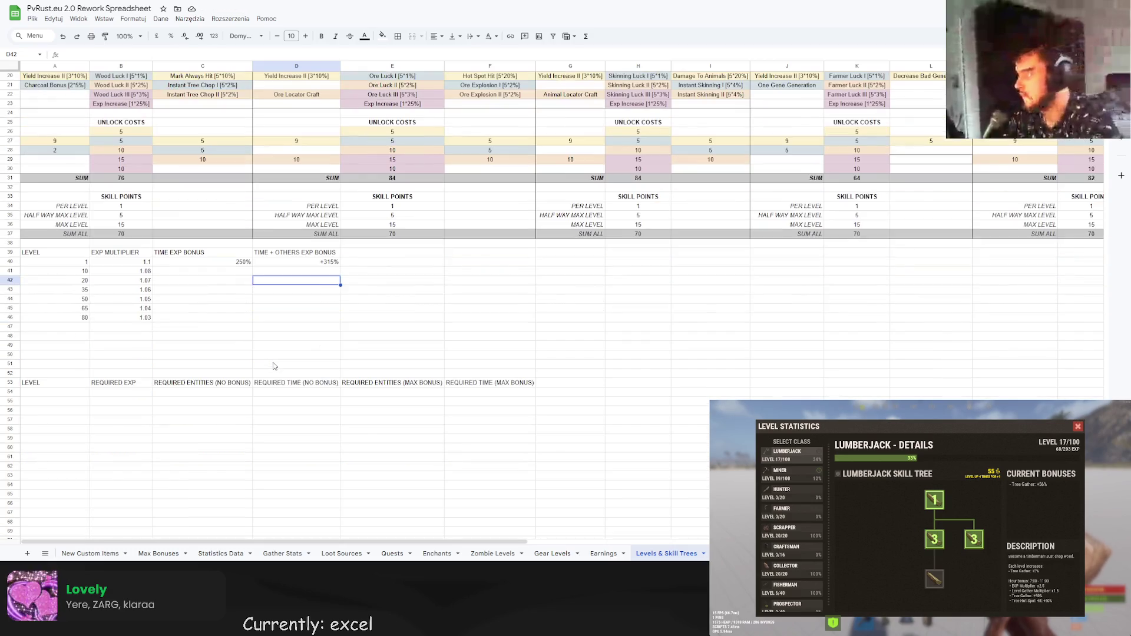
Change D40's formula to =2.5*(1+'Max Bonuses'!N26).
left_click(317, 267)
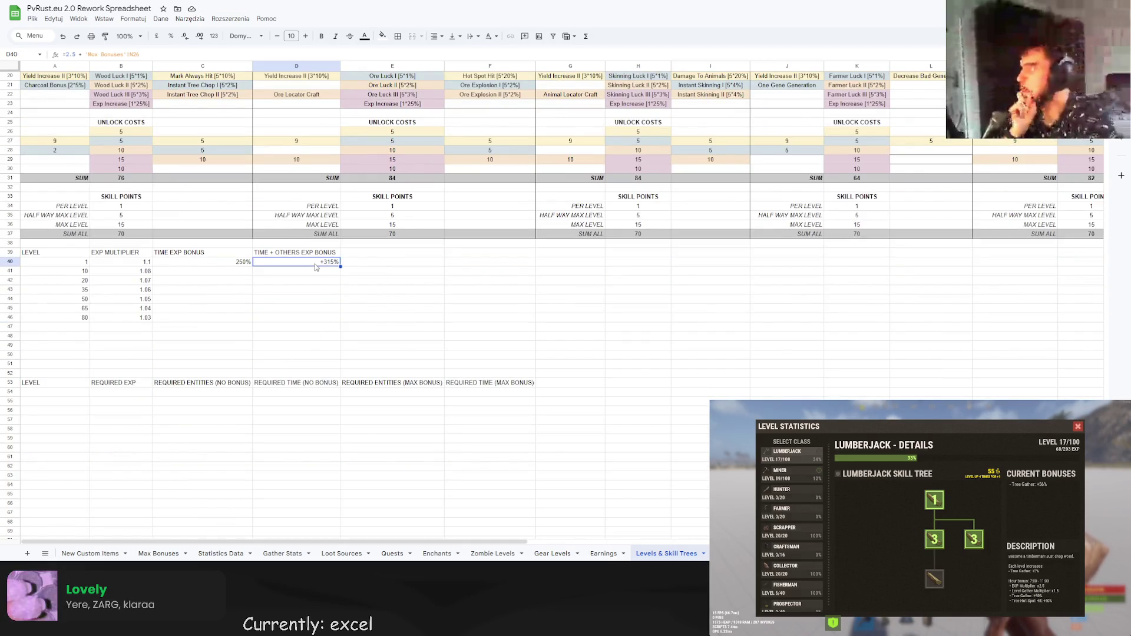
left_click(81, 55)
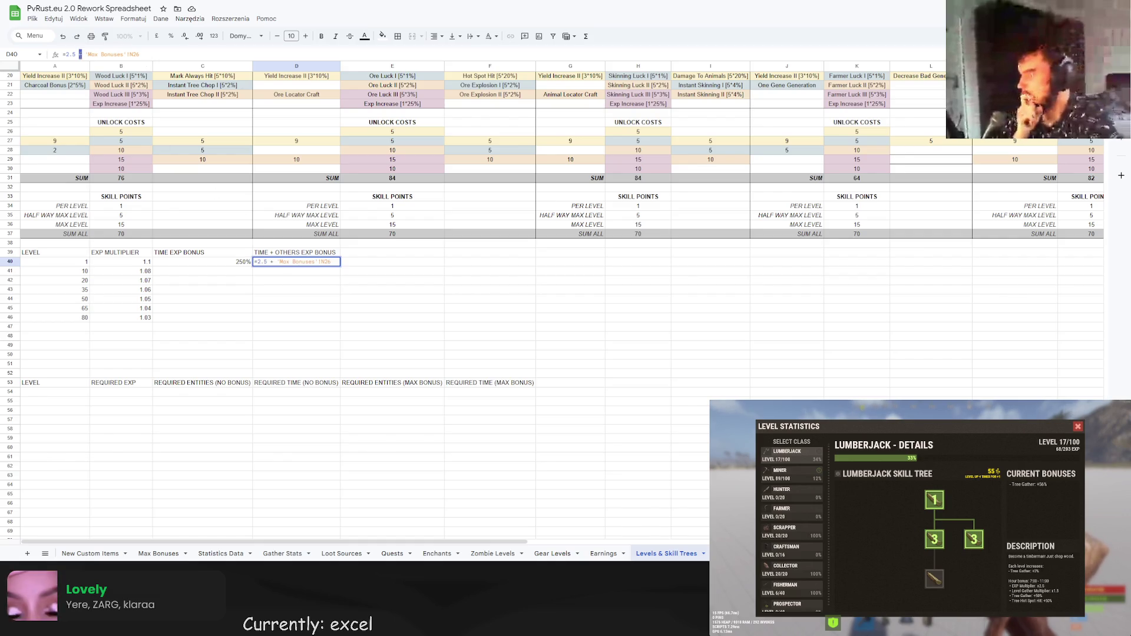
type("*")
key("Return")
key("Up")
left_click(82, 54)
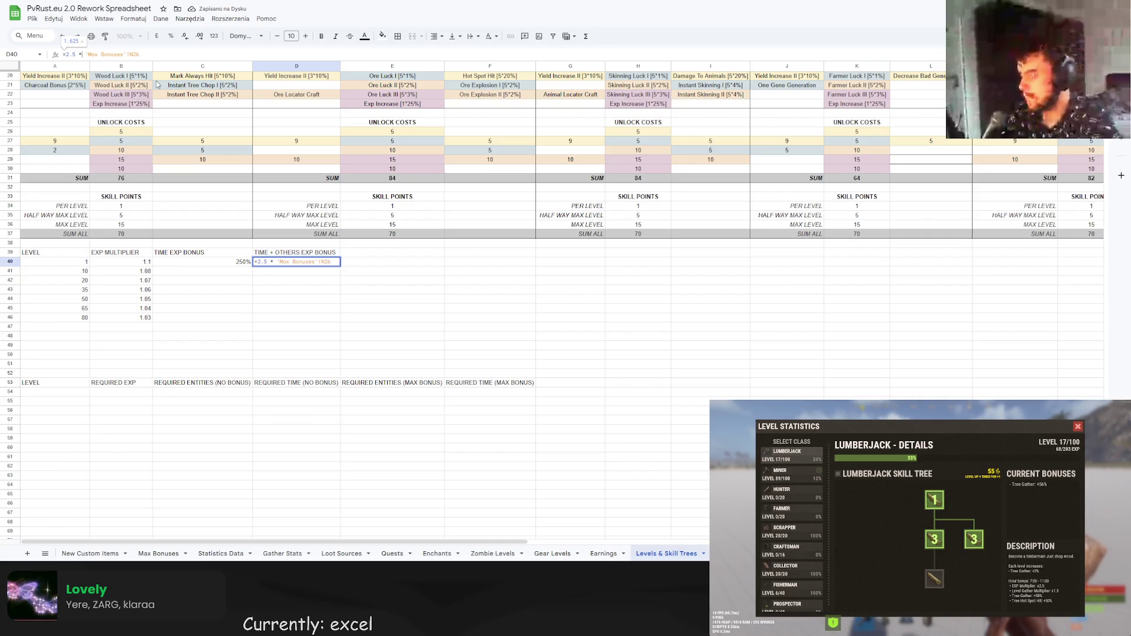
type("1+ ")
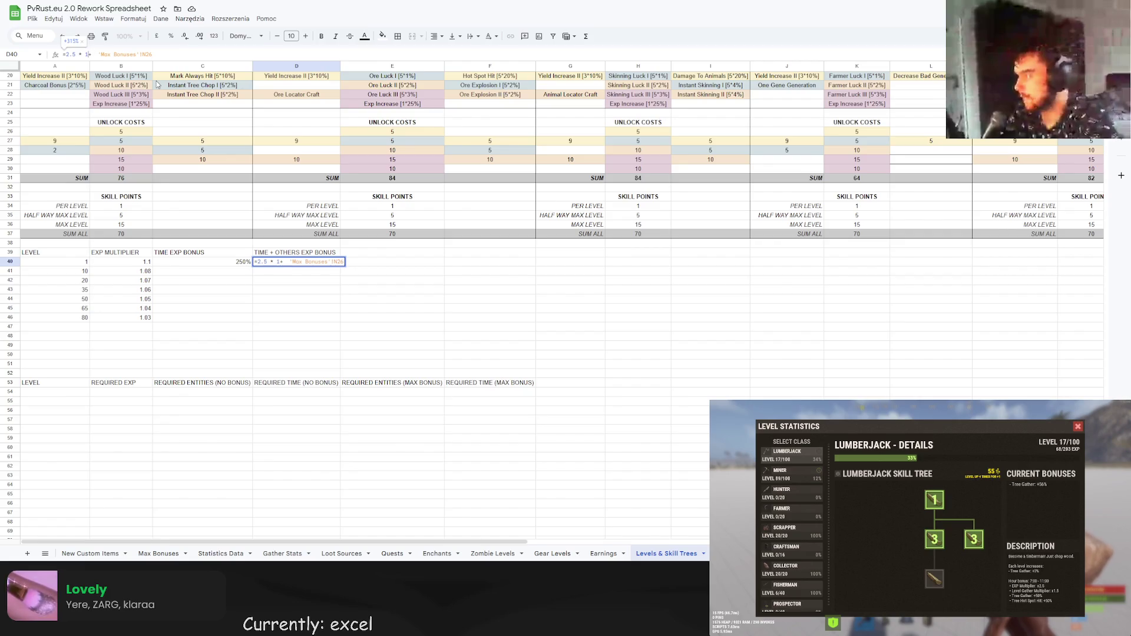
type(" (1")
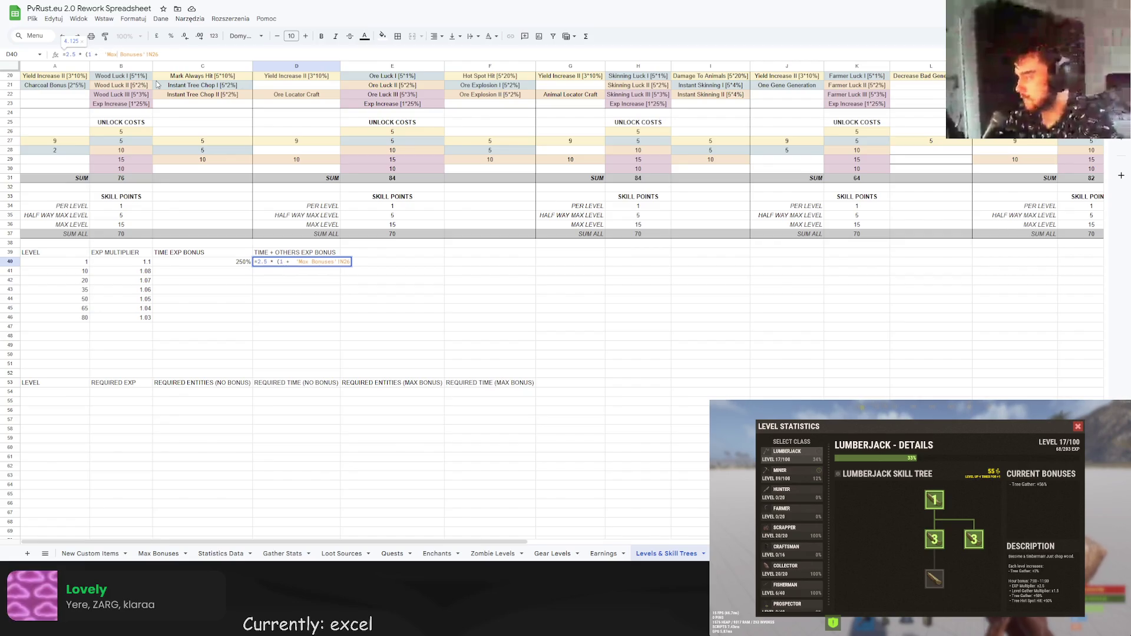
key("Return")
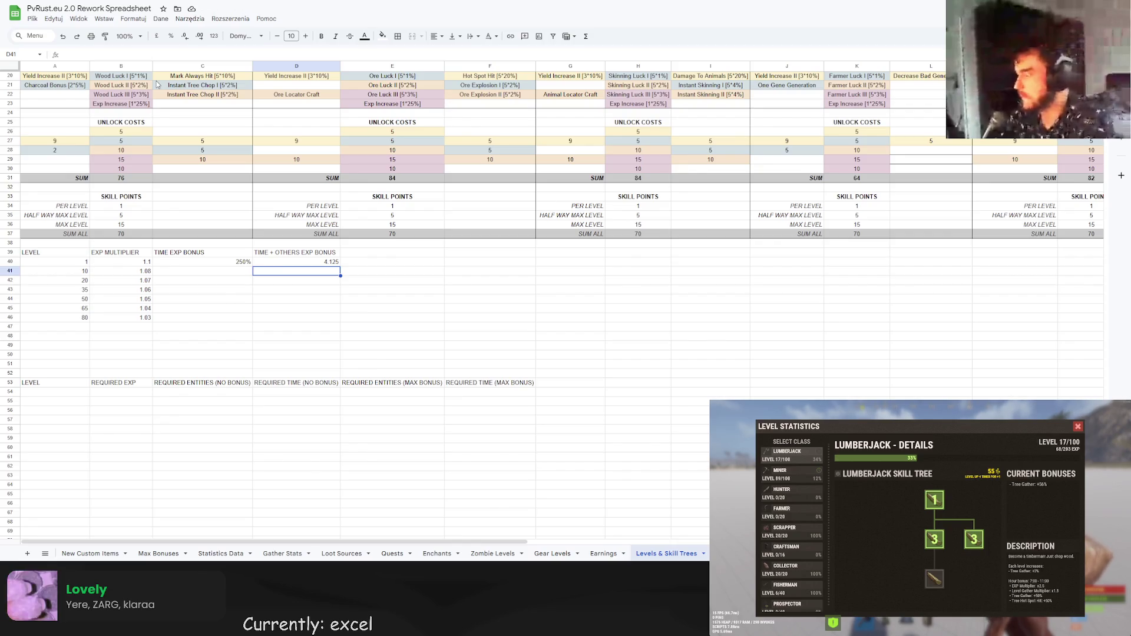
Format D40 as a percentage so it reads 412.50%.
left_click(320, 263)
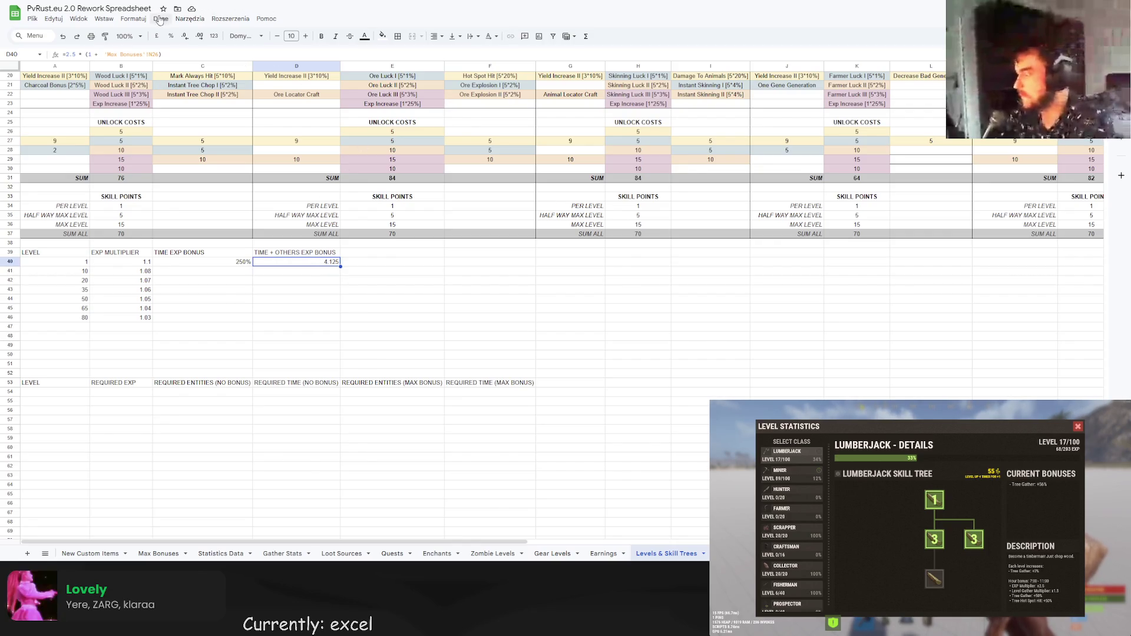
left_click(133, 18)
mouse_move(172, 62)
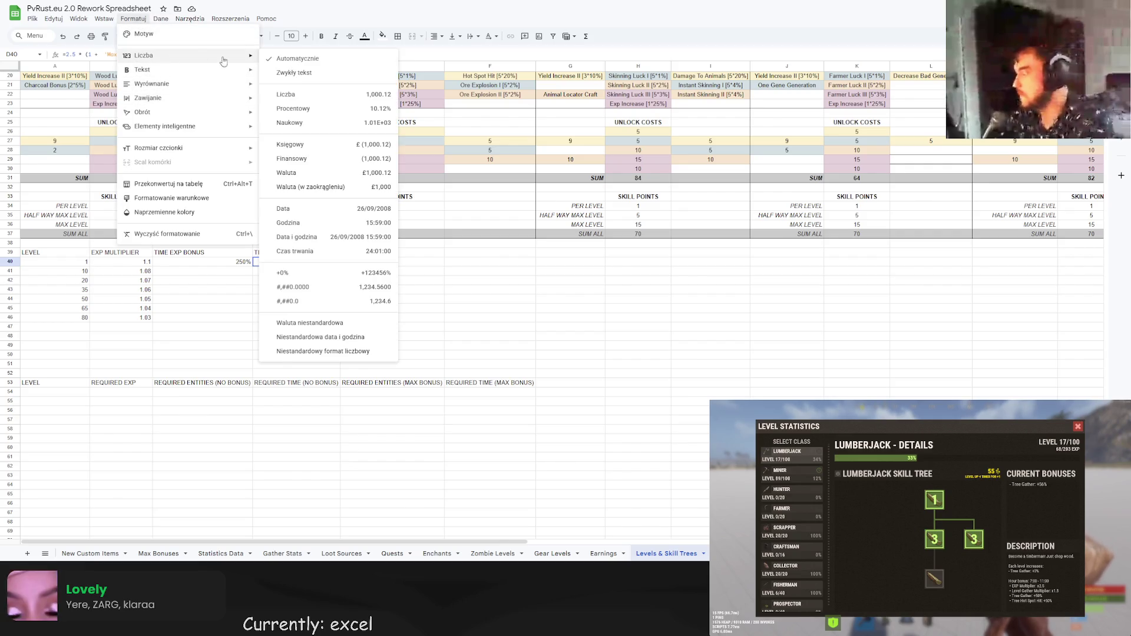
left_click(372, 108)
left_click(392, 298)
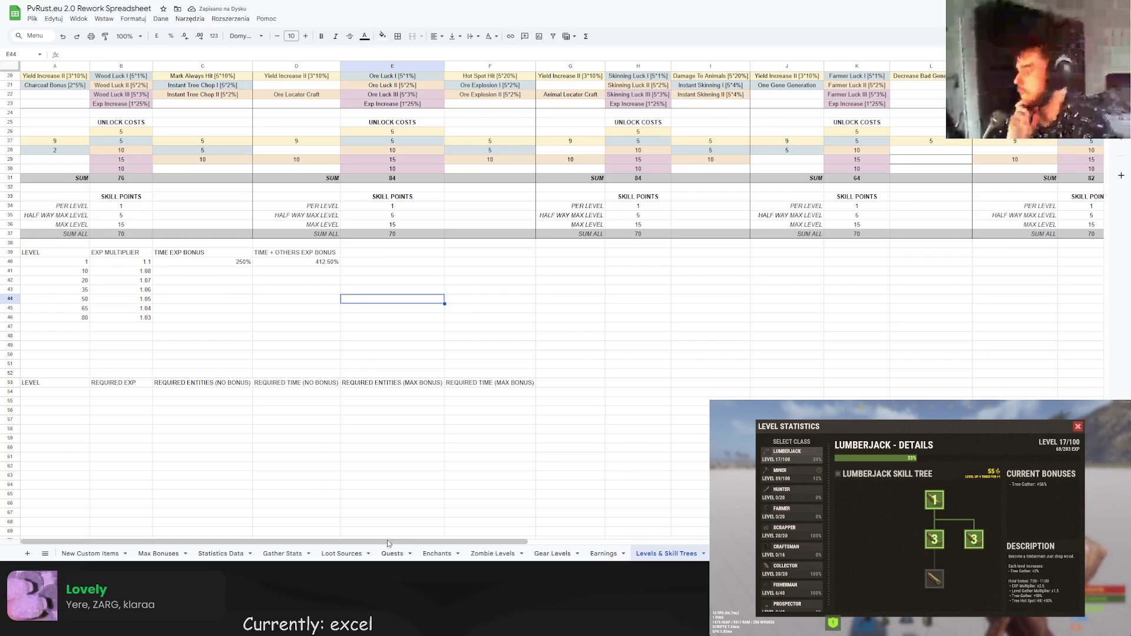
Enter levels 1–4 in column A from A54 and fill the numbering down.
left_click(67, 393)
type("1")
key("Return")
type("2")
key("Return")
type("3")
key("Return")
type("4")
key("Return")
mouse_move(71, 419)
left_mouse_down()
mouse_move(71, 392)
mouse_move(89, 538)
mouse_move(88, 480)
left_mouse_up()
left_click(137, 273)
scroll(150, 228, "up", 3)
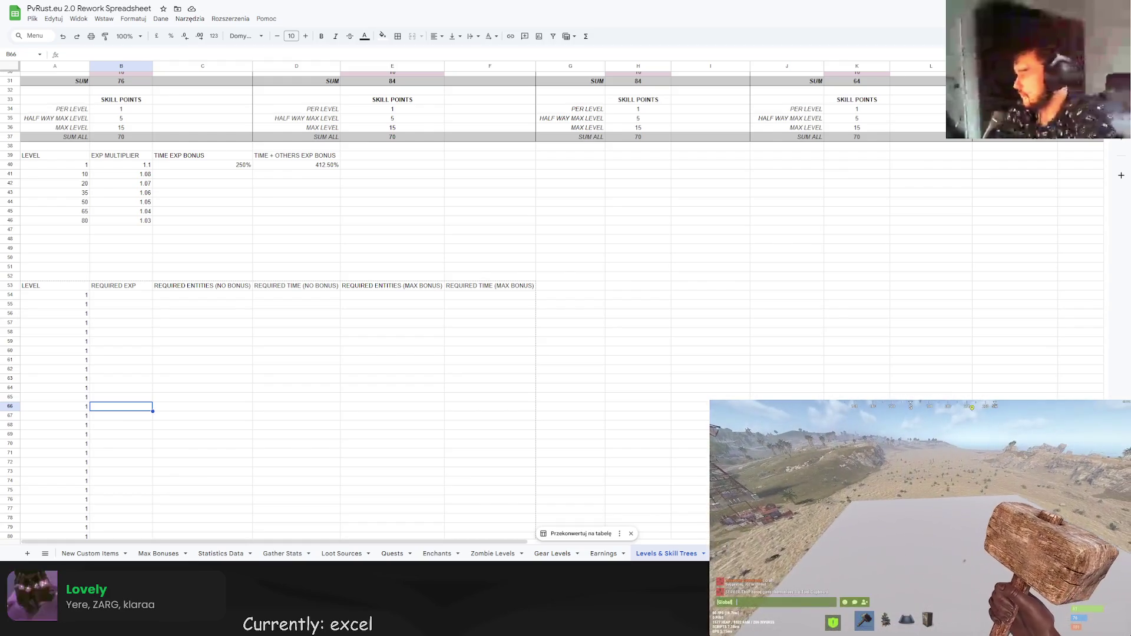
Add the BASE EXP REQUIRED label in C41 with the value 50 in C42.
left_click(212, 180)
left_click(211, 176)
type("BASE EXP R")
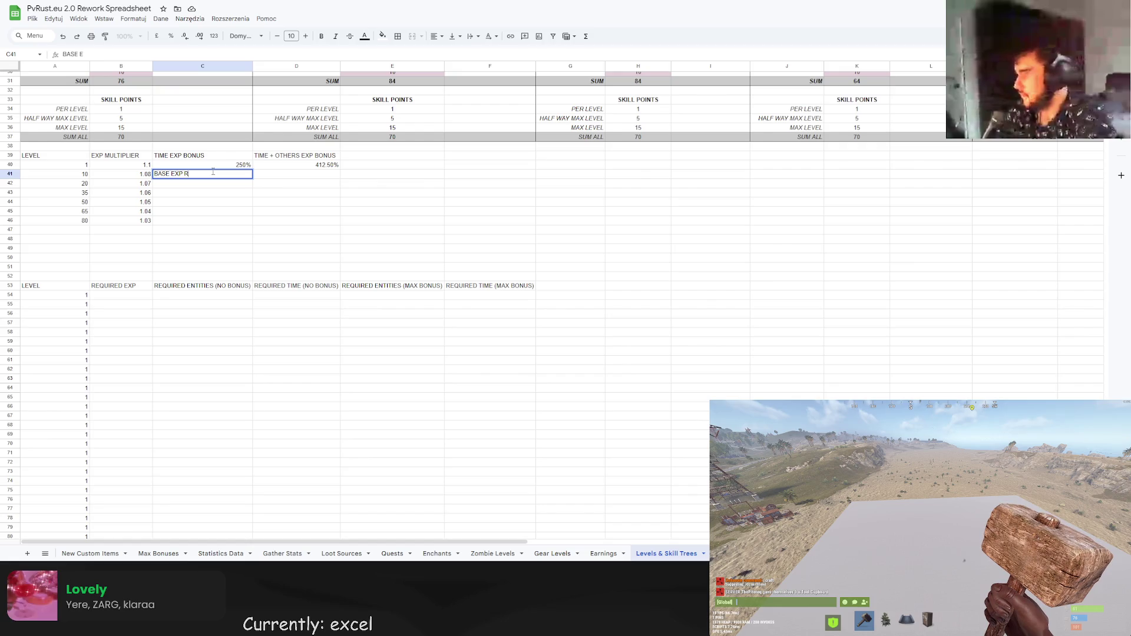
type("EQUIRED")
key("Return")
type("50")
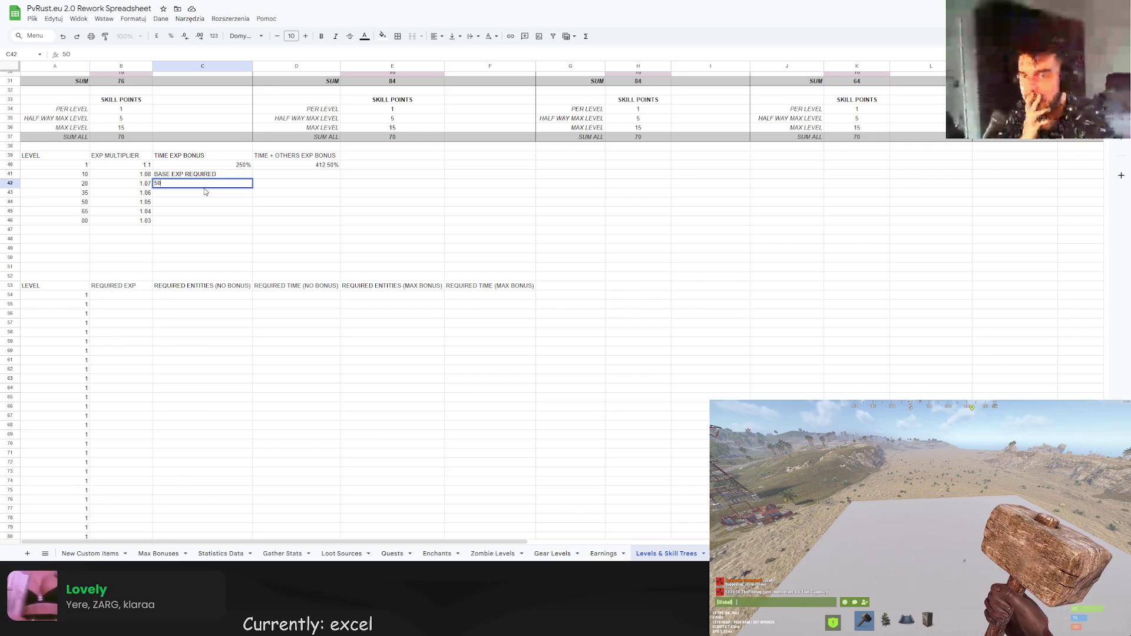
left_click(310, 214)
Re-enter 2 in A55 and fill down so the levels run 1 to 48 to A101.
scroll(222, 195, "down", 3)
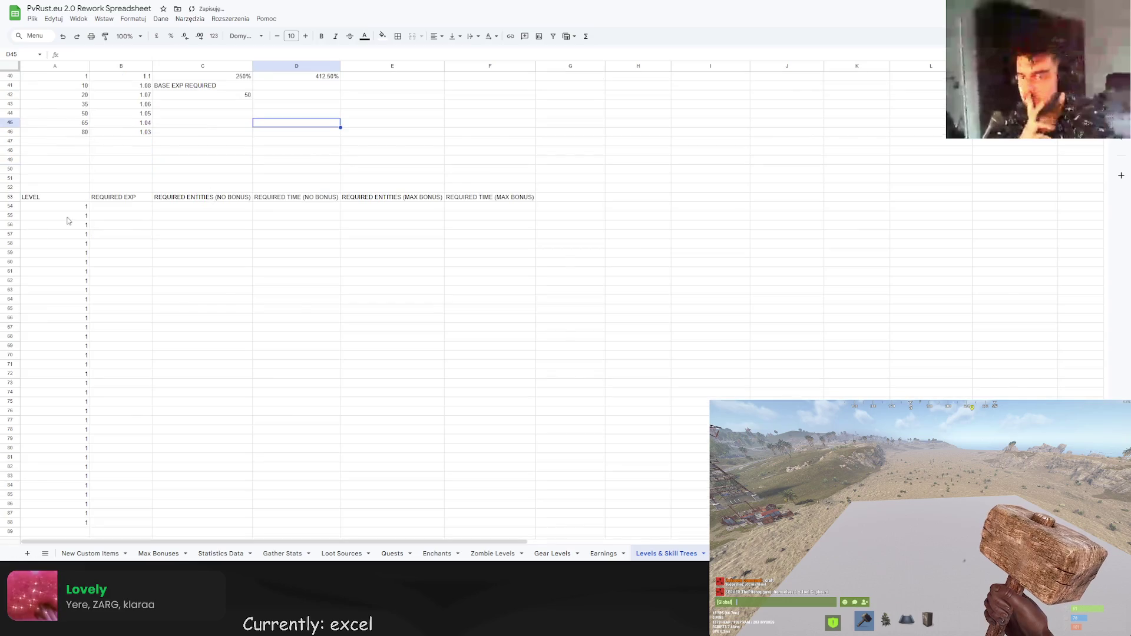
left_click(79, 216)
type("2")
key("Return")
left_click_drag(55, 206, 89, 482)
scroll(55, 216, "down", 1)
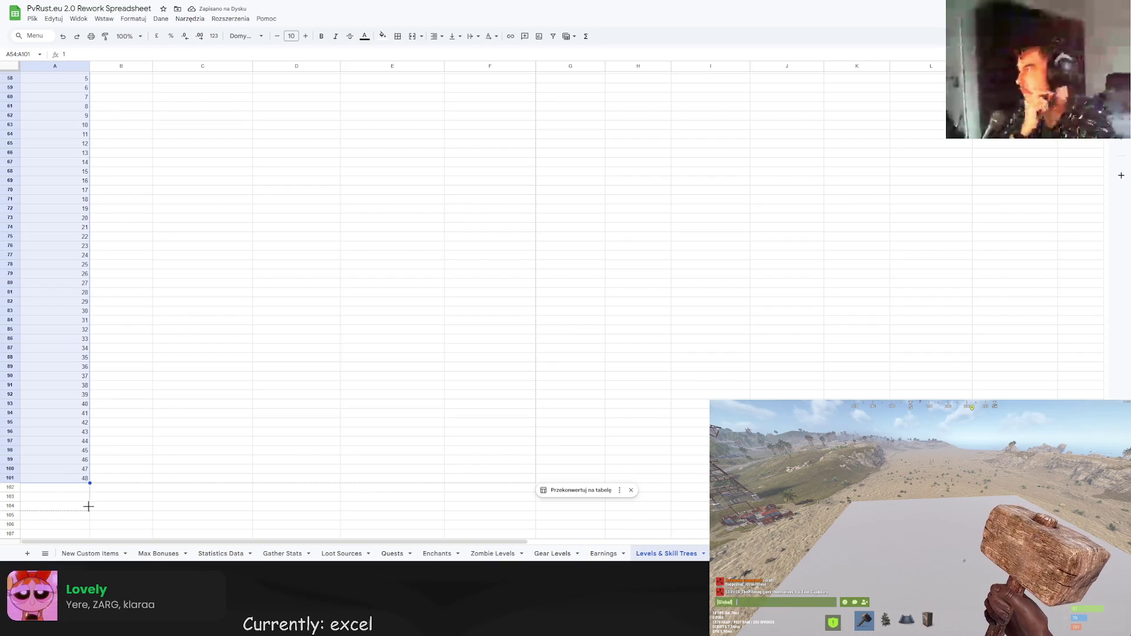
left_click(112, 488)
scroll(149, 472, "up", 6)
Set level 1's REQUIRED EXP in B54 to =C42, showing 50.
left_click(126, 219)
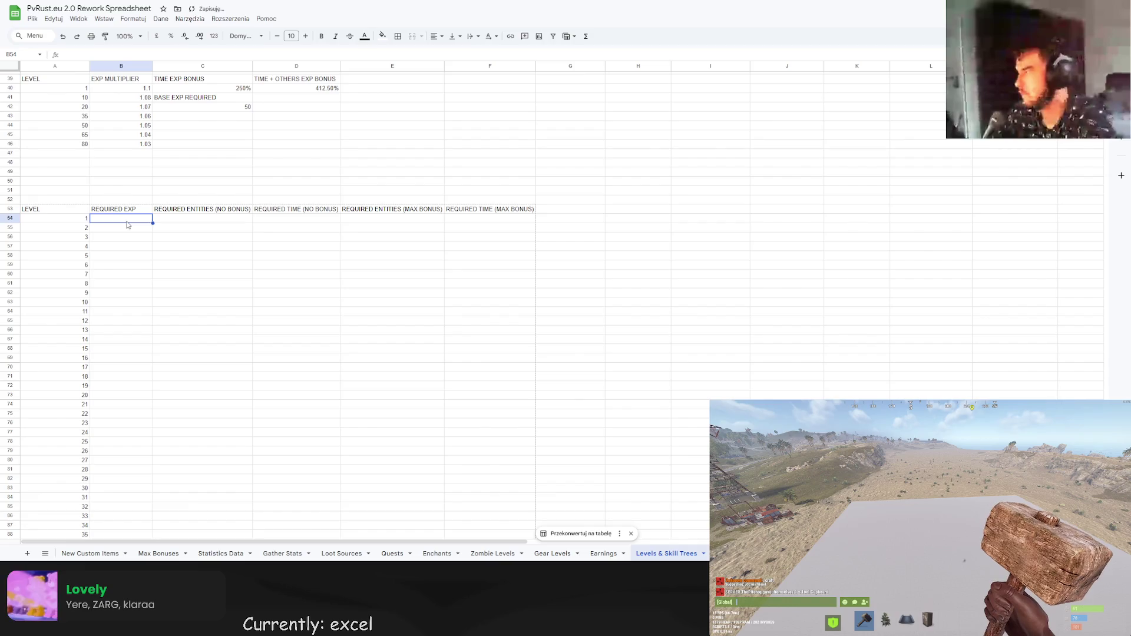
scroll(127, 225, "up", 2)
type("=")
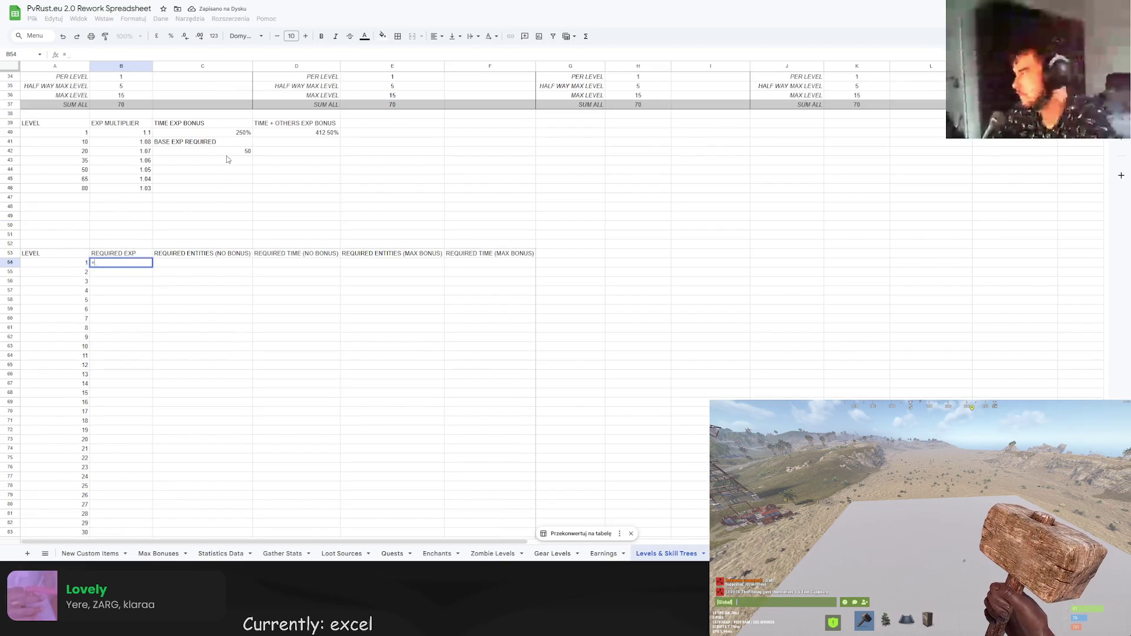
left_click(233, 151)
key("Return")
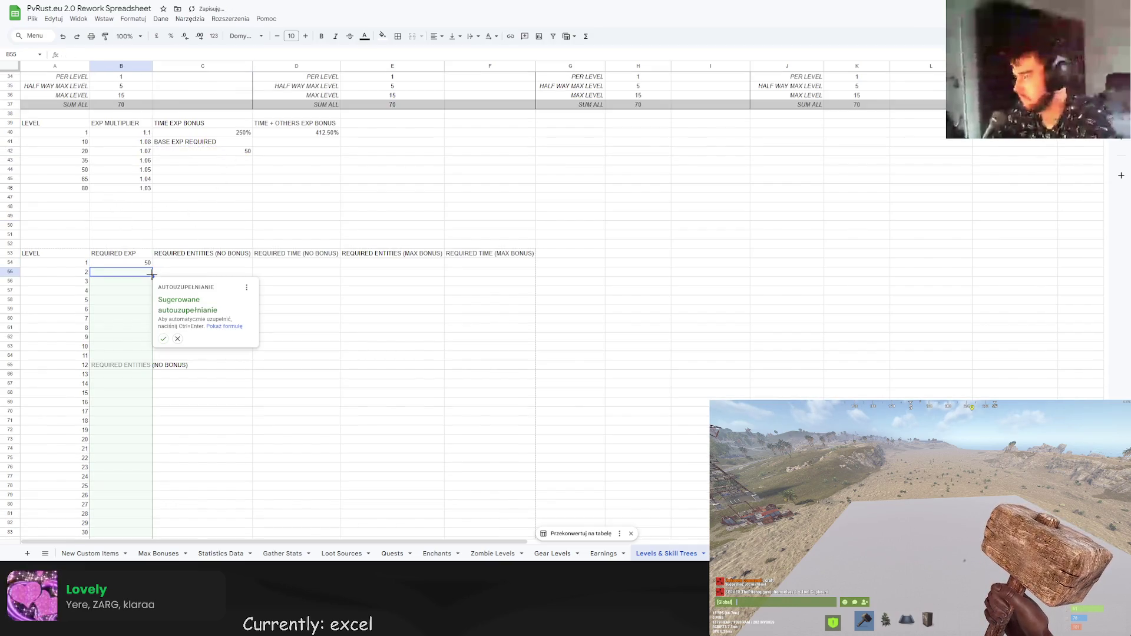
left_click(177, 339)
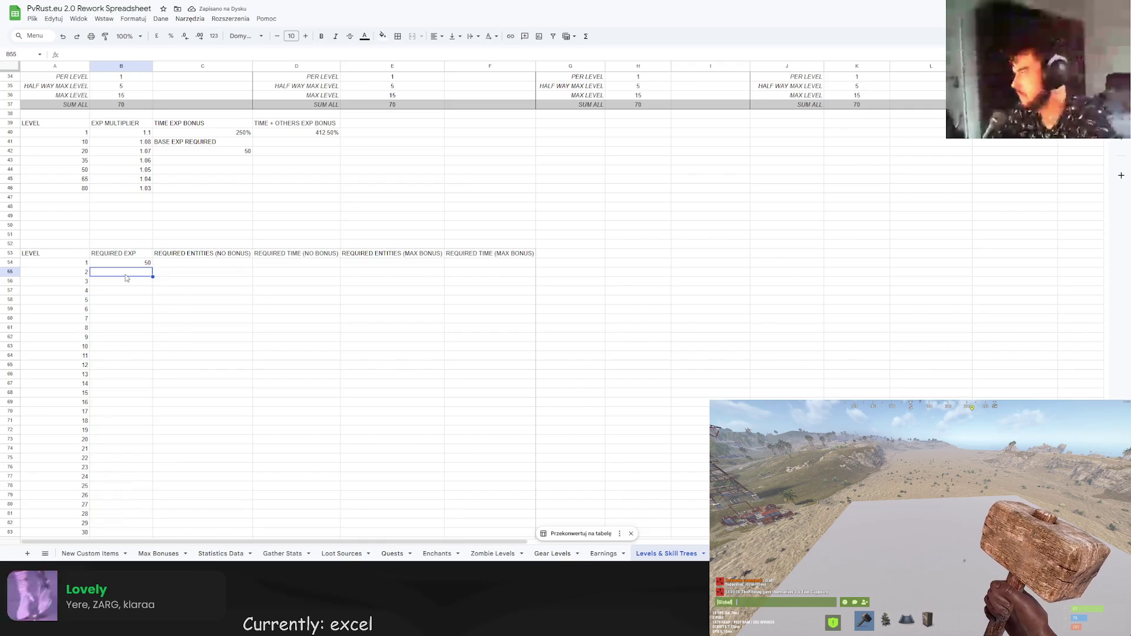
Start level 2's REQUIRED EXP formula in B55 as =B54*IF().
left_click(90, 58)
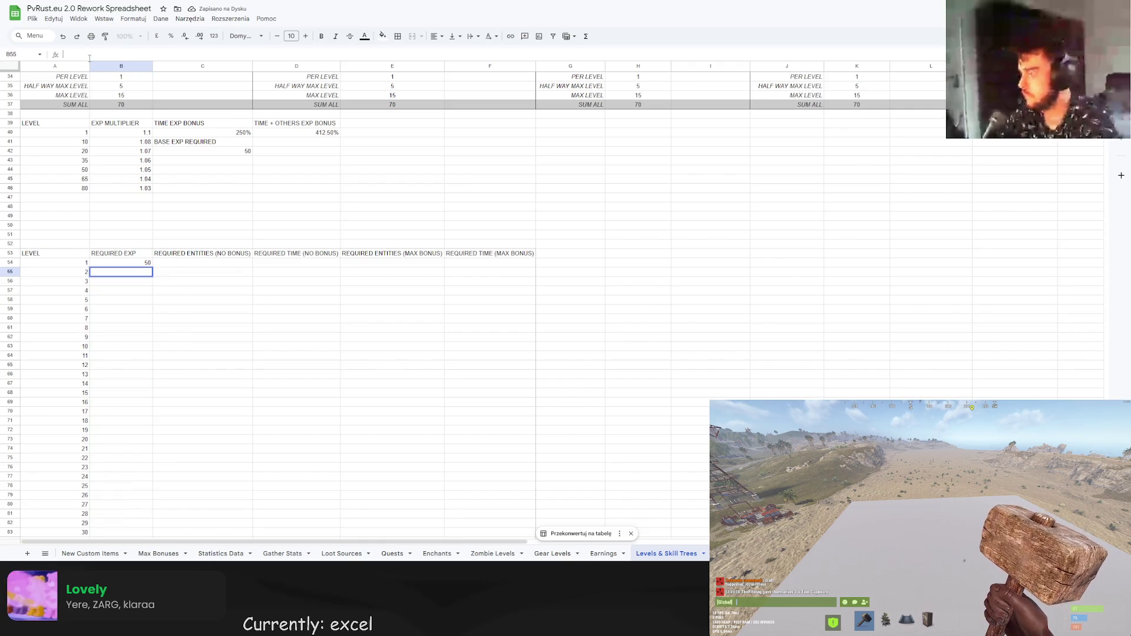
type("=")
left_click(124, 263)
type("*")
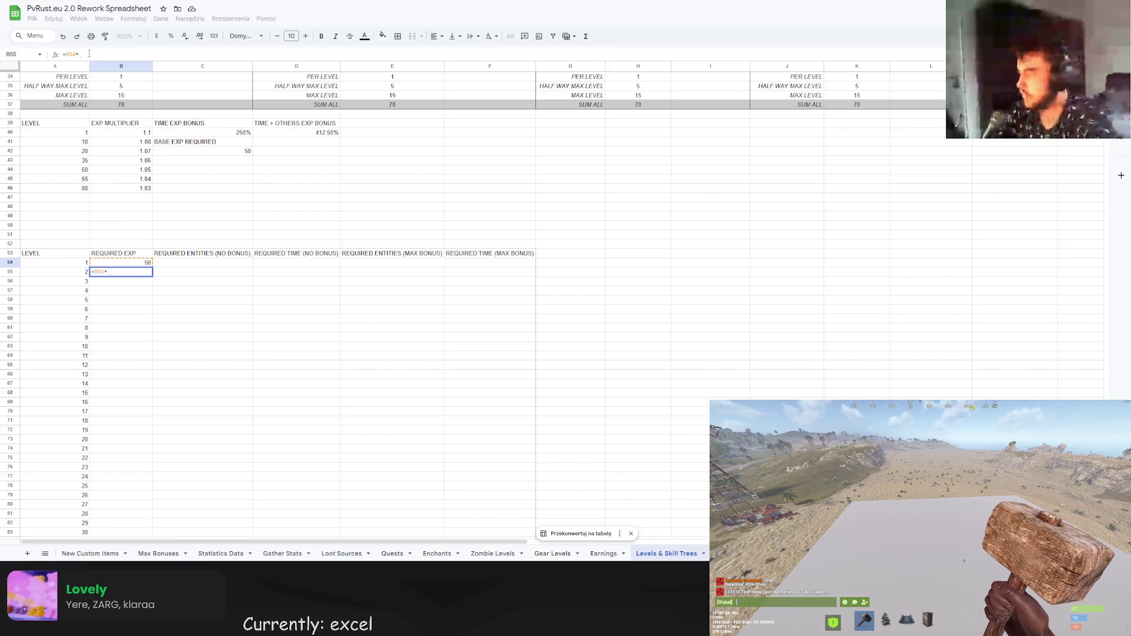
type("J")
key("BackSpace")
type("IF")
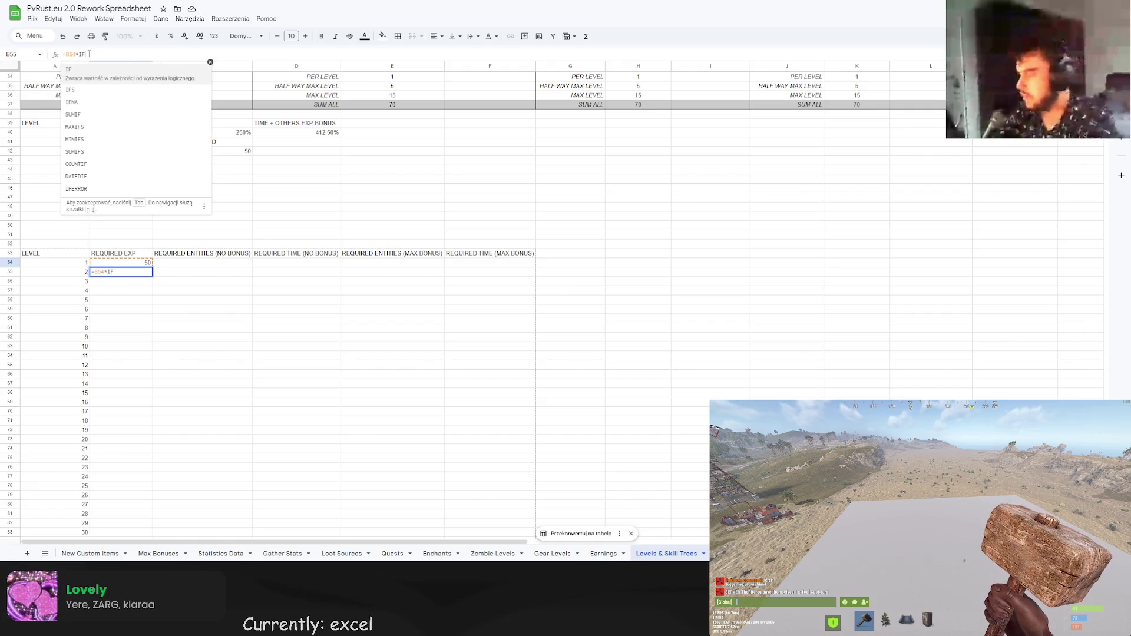
type("()")
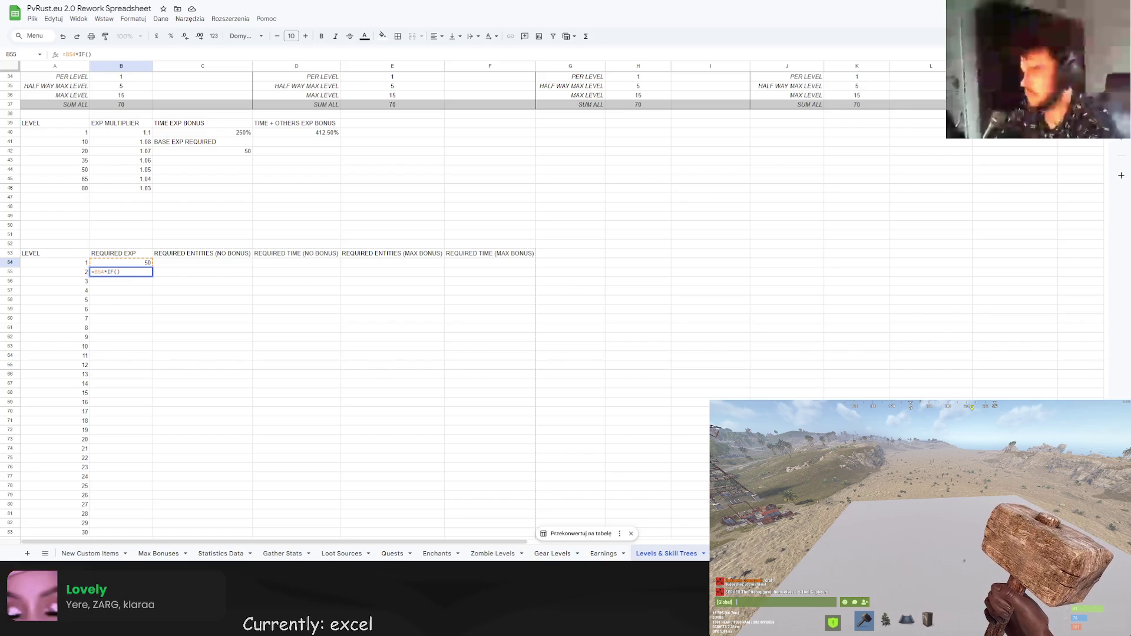
scroll(525, 260, "down", 2)
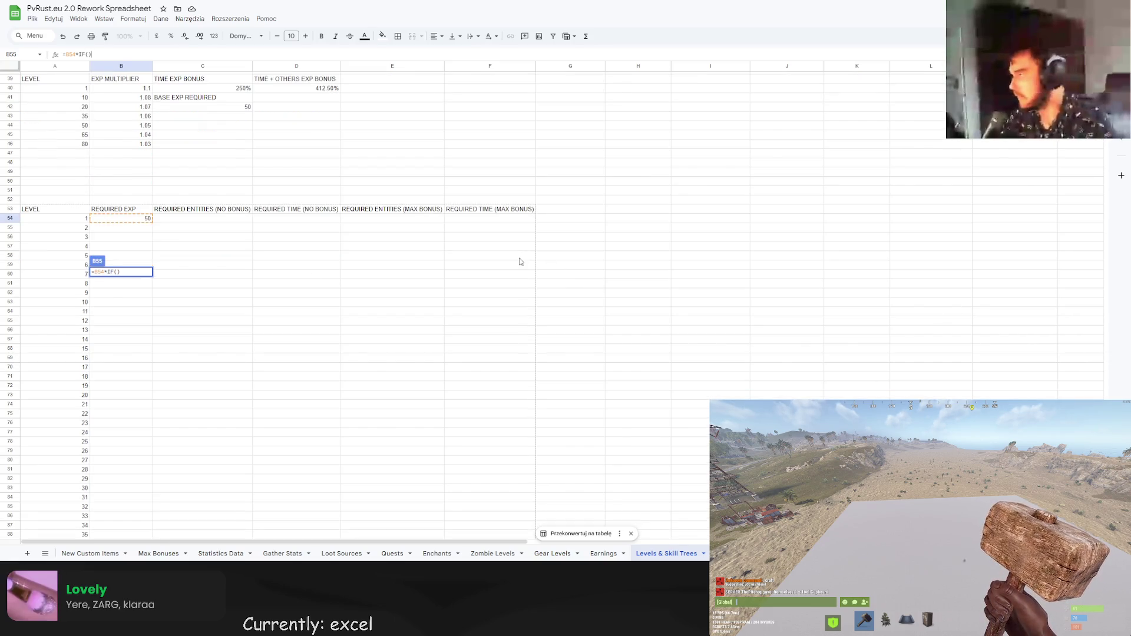
left_click(537, 260)
Inspect the #N/A error on level 2's cell and dismiss the error popup.
left_click(127, 229)
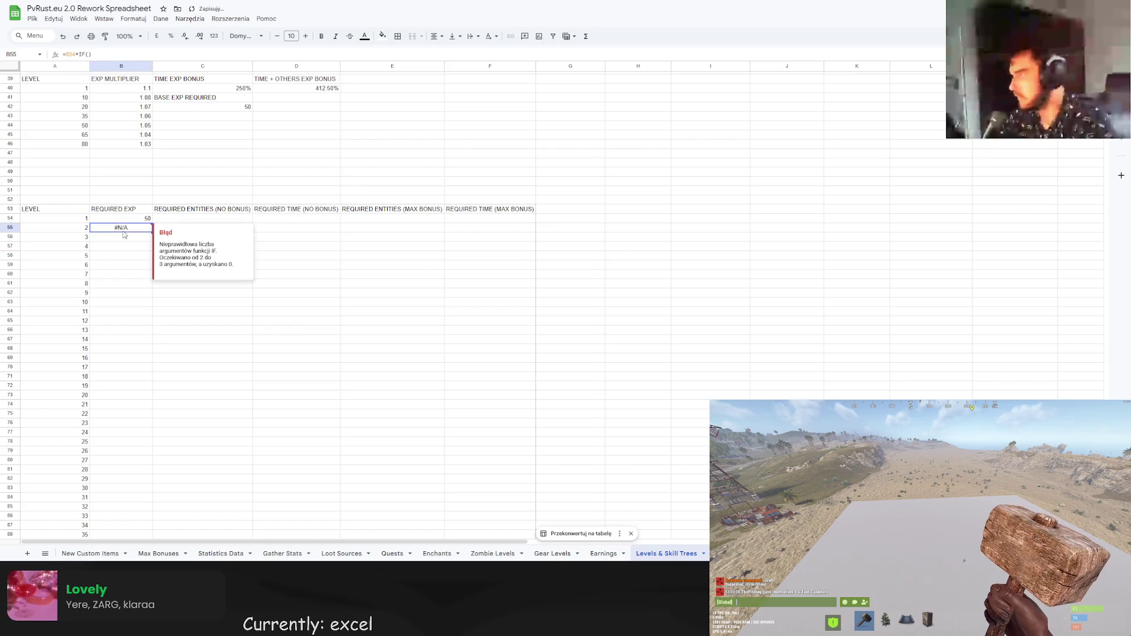
left_click(711, 349)
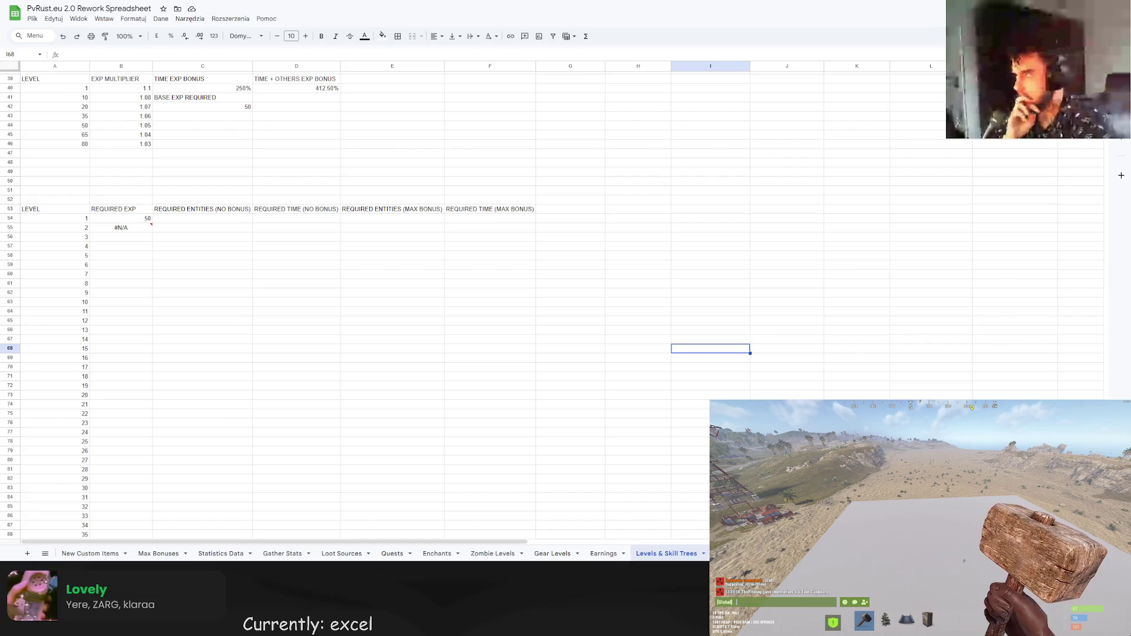
key("ctrl+t")
key("ctrl+w")
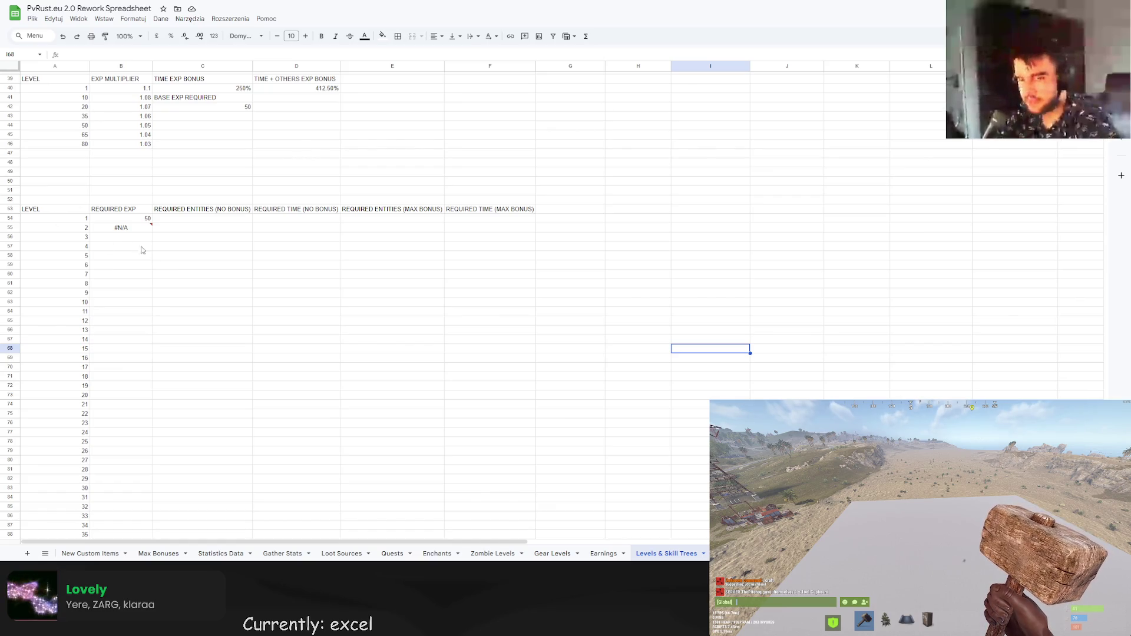
mouse_move(135, 231)
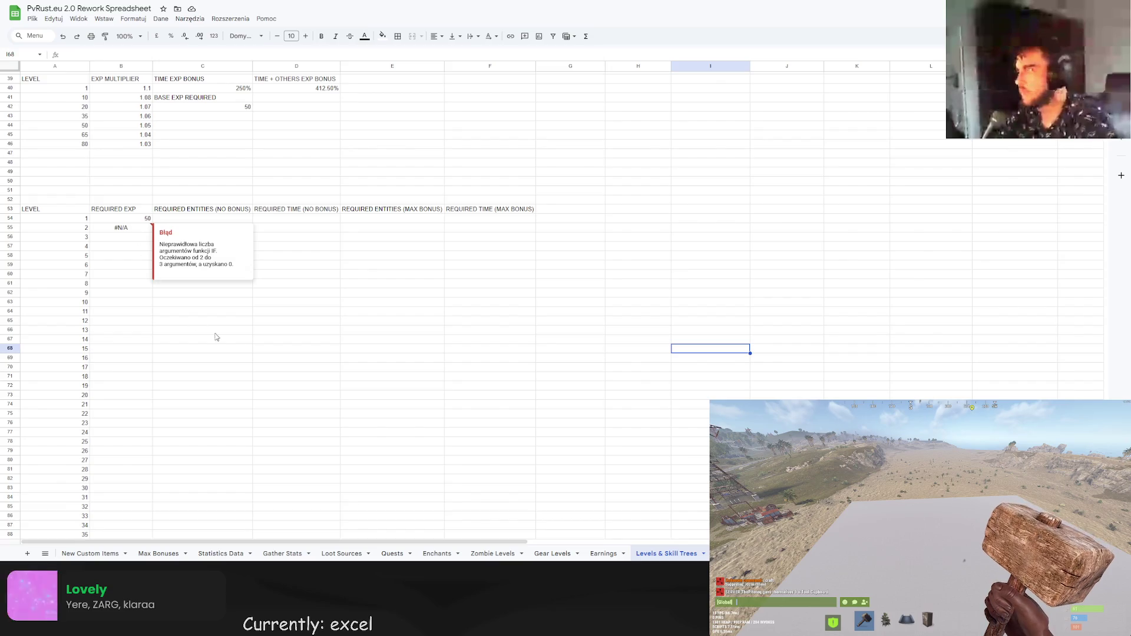
left_click(307, 369)
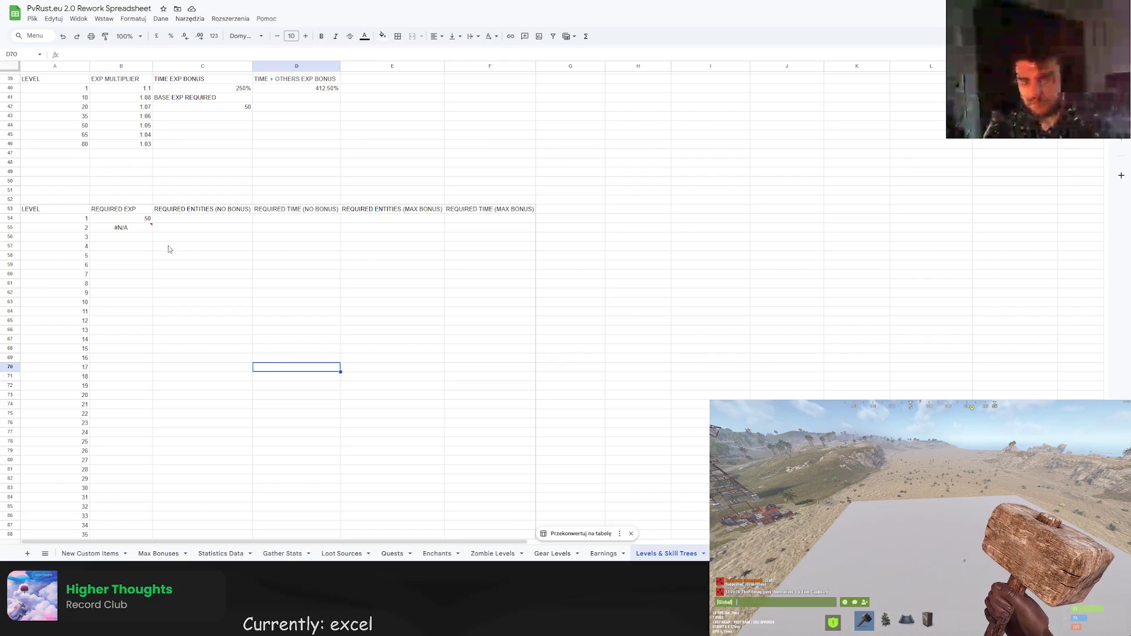
Rewrite level 2's REQUIRED EXP formula in B55, checking it against the multiplier table.
double_click(121, 227)
key("Return")
left_click(132, 229)
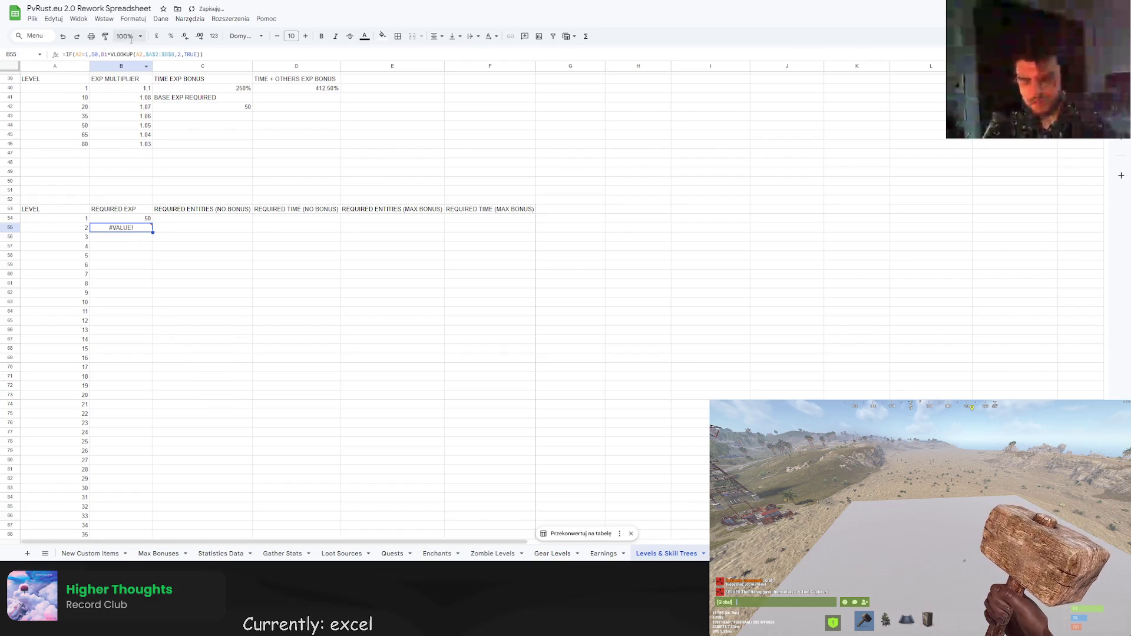
left_click(120, 54)
scroll(208, 197, "up", 2)
scroll(245, 194, "up", 1)
scroll(245, 195, "down", 1)
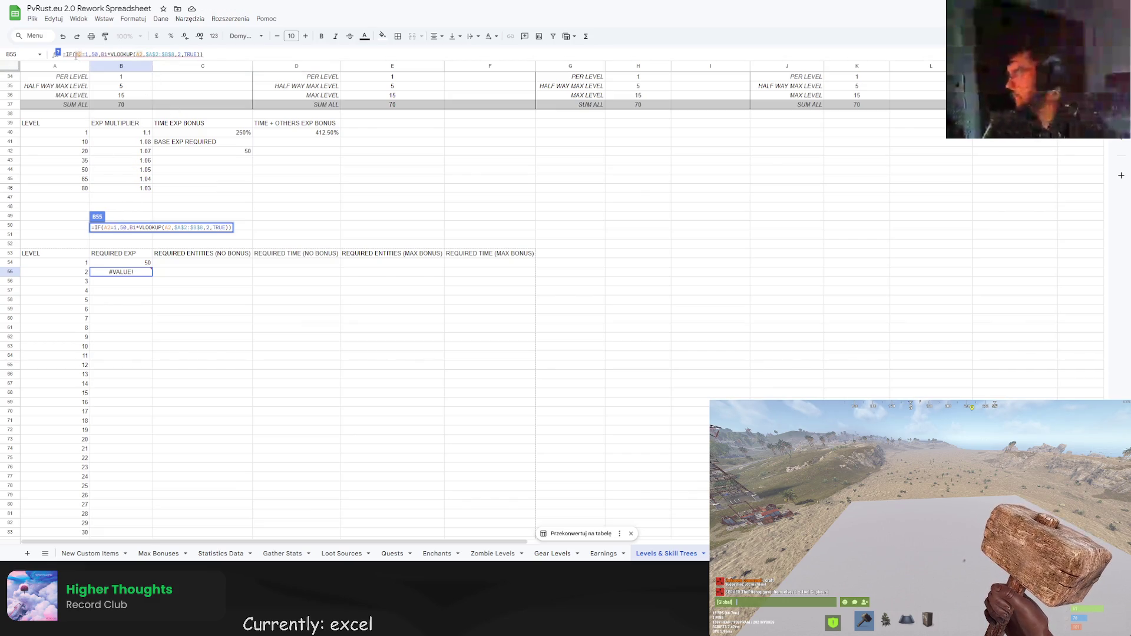
scroll(155, 206, "up", 5)
scroll(154, 203, "up", 4)
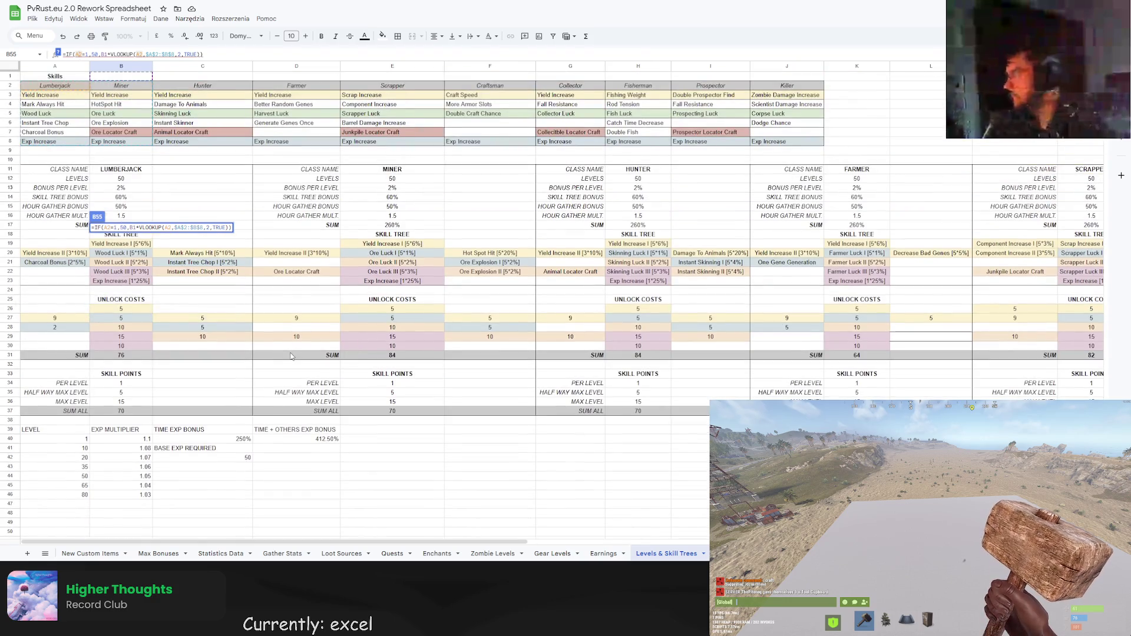
scroll(290, 357, "down", 7)
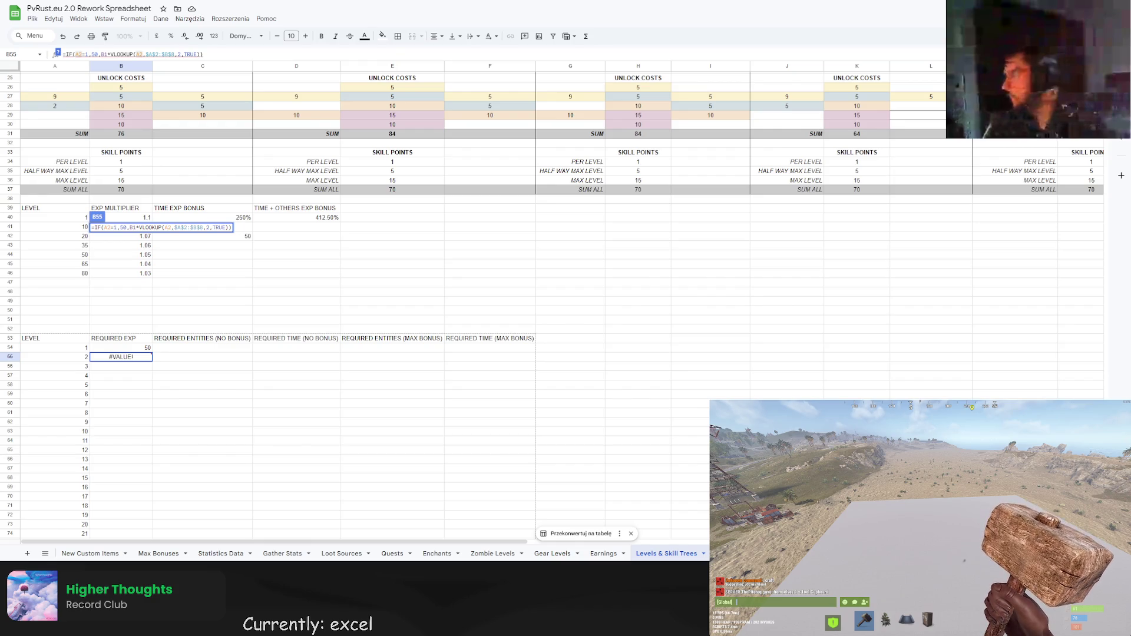
left_click(369, 403)
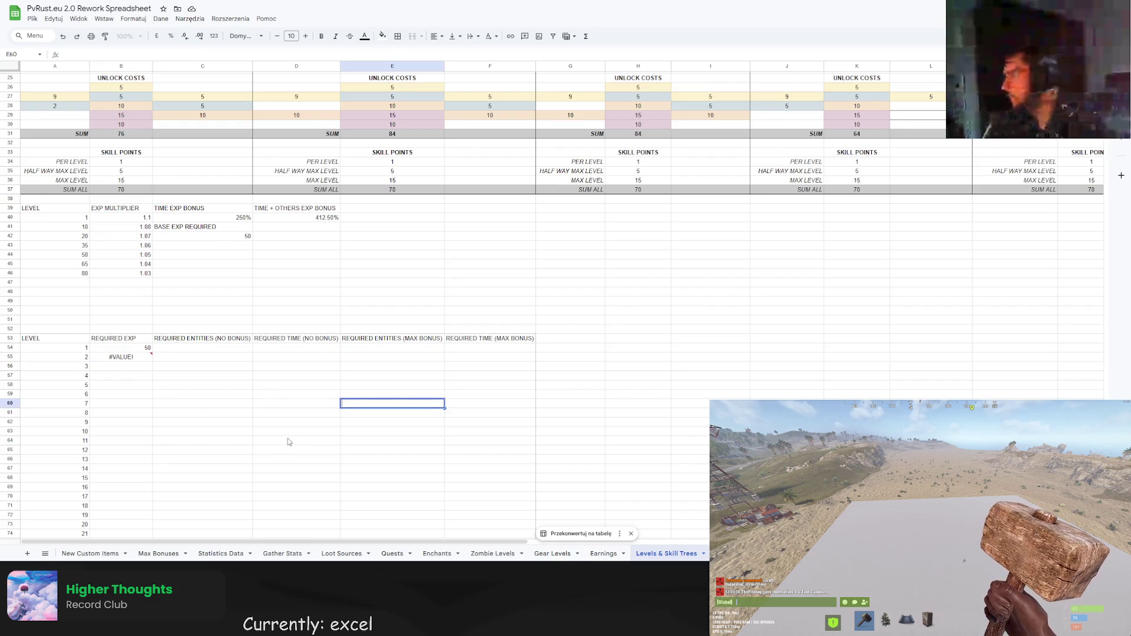
Point B55's lookup arguments at A40/B39 and copy the formula down to levels 3–4.
left_click(131, 361)
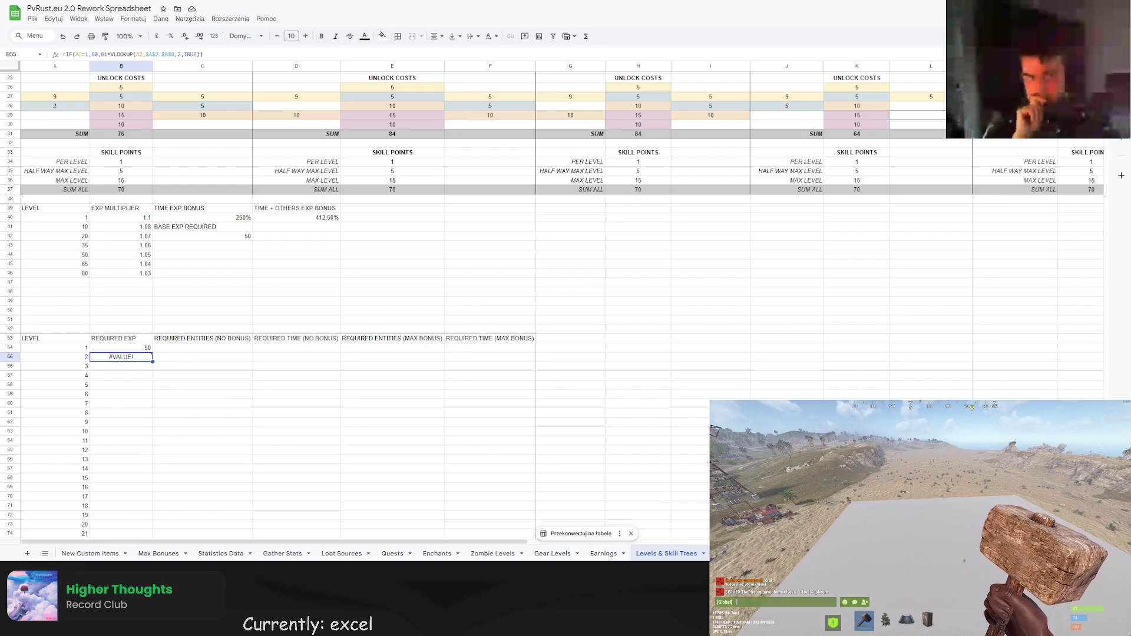
left_click(203, 54)
left_click_drag(203, 55, 167, 54)
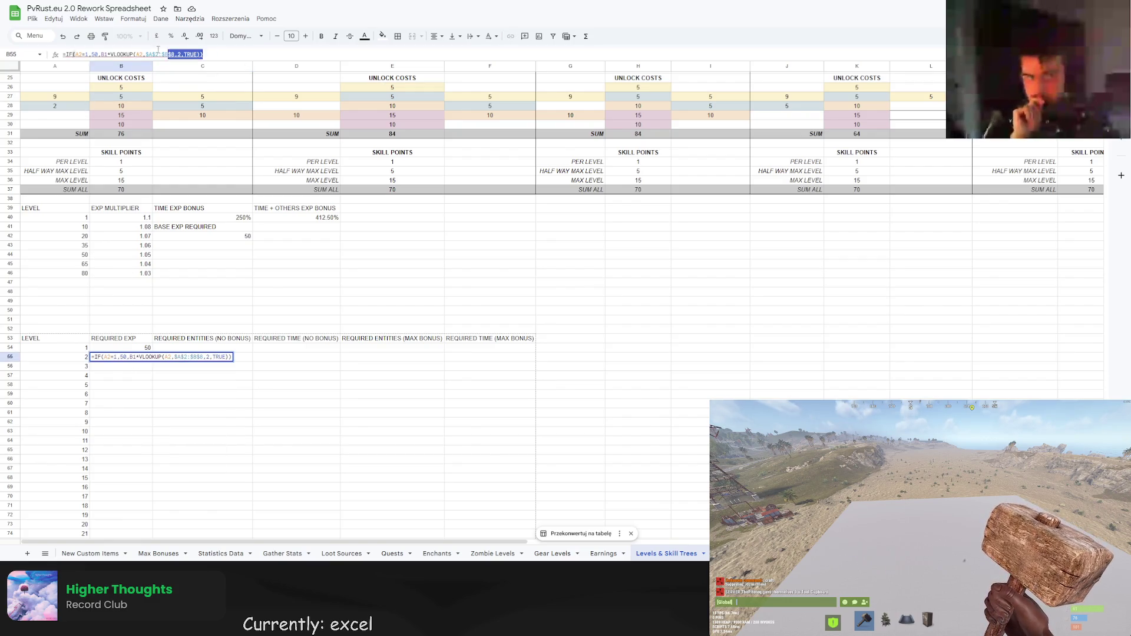
key("Return")
key("ctrl+z")
left_click_drag(152, 361, 159, 378)
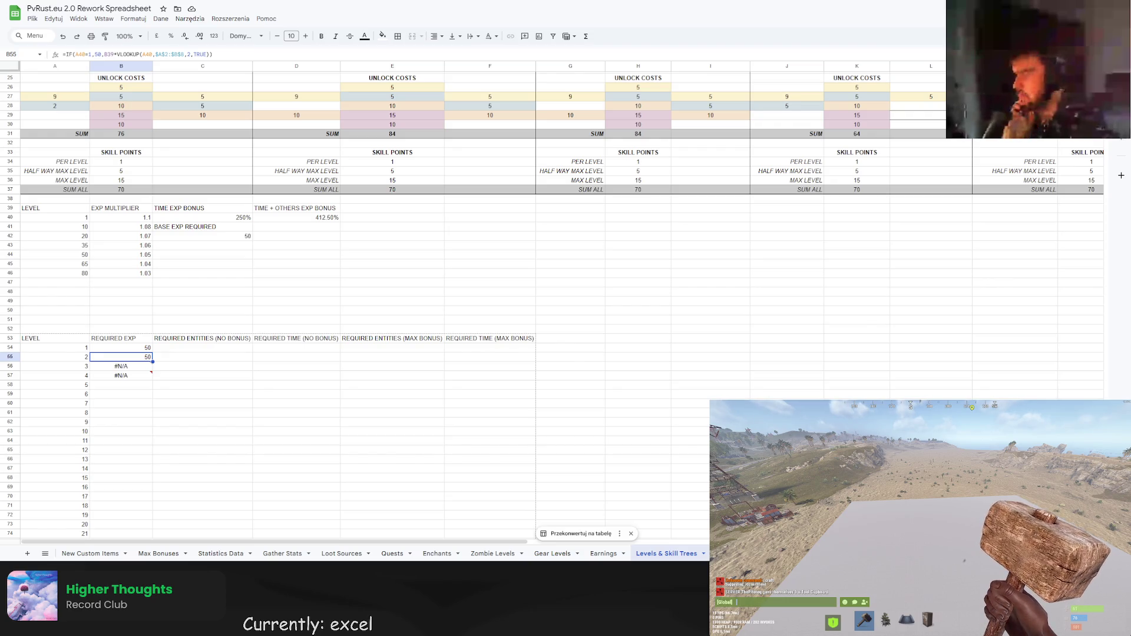
left_click(135, 348)
Copy B54's formula down to B58 and inspect level 2's VLOOKUP #N/A error.
key("Return")
key("Escape")
left_click_drag(151, 351, 152, 388)
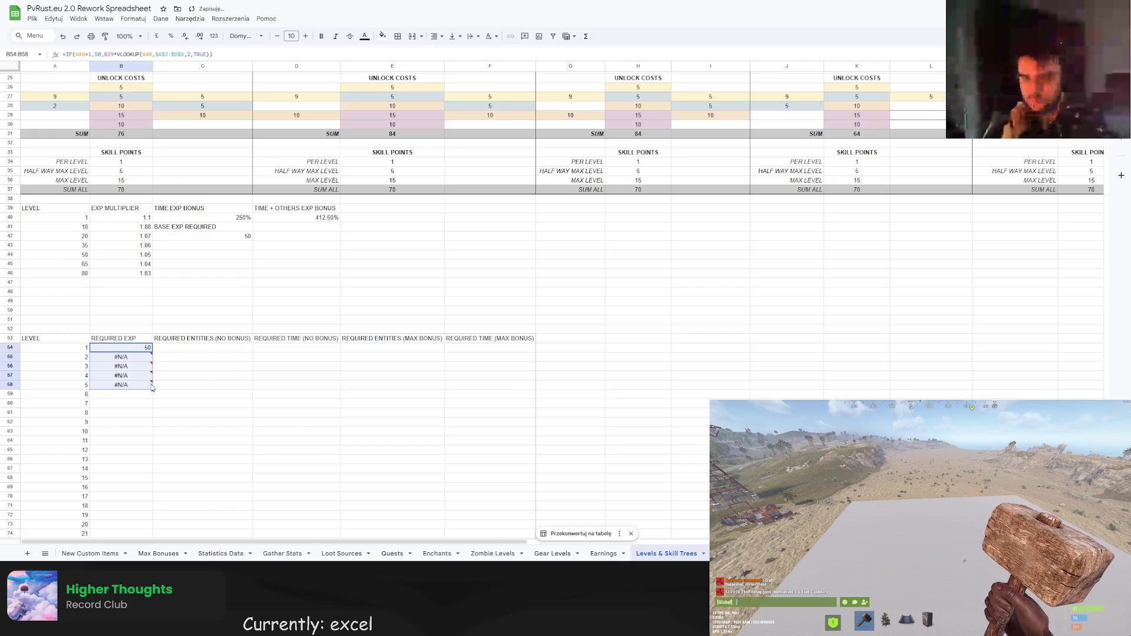
left_click(142, 361)
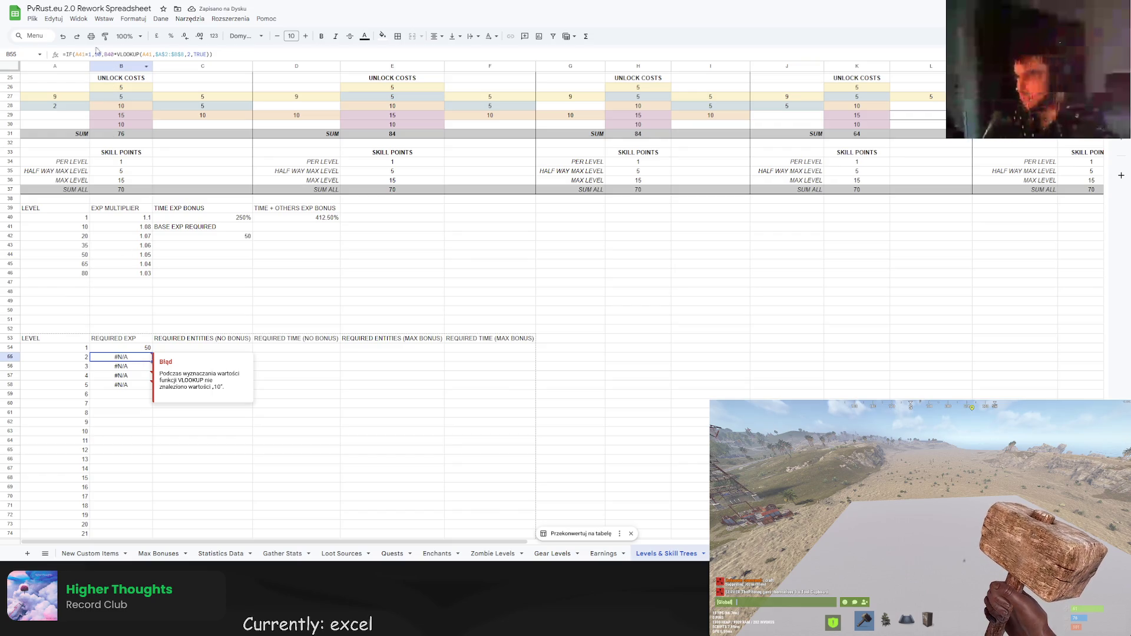
left_click(86, 55)
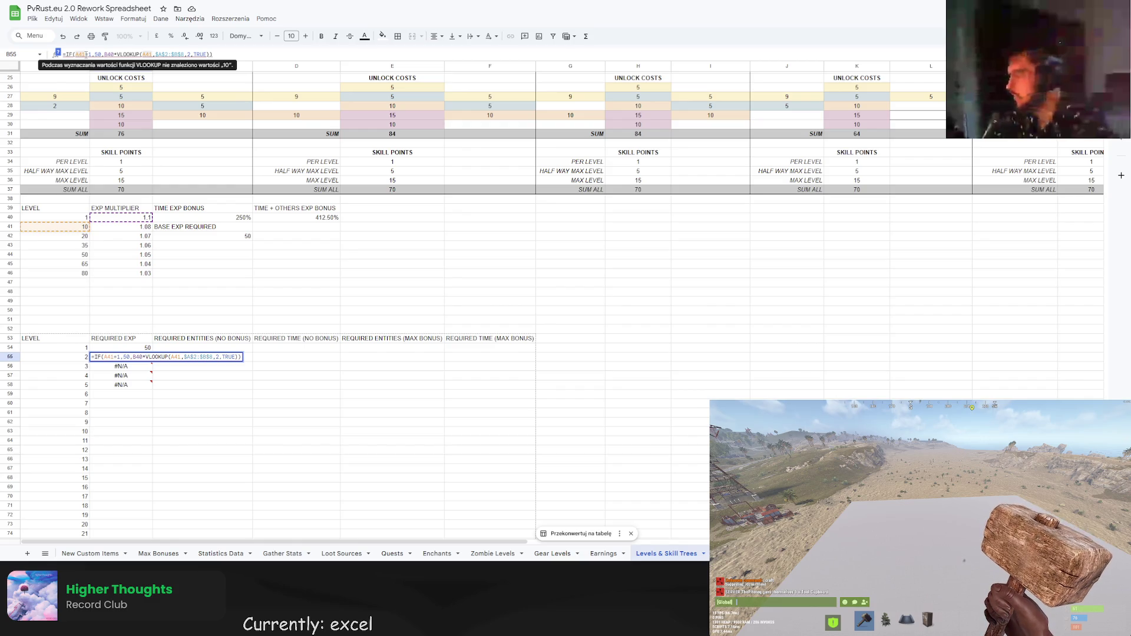
left_click(329, 395)
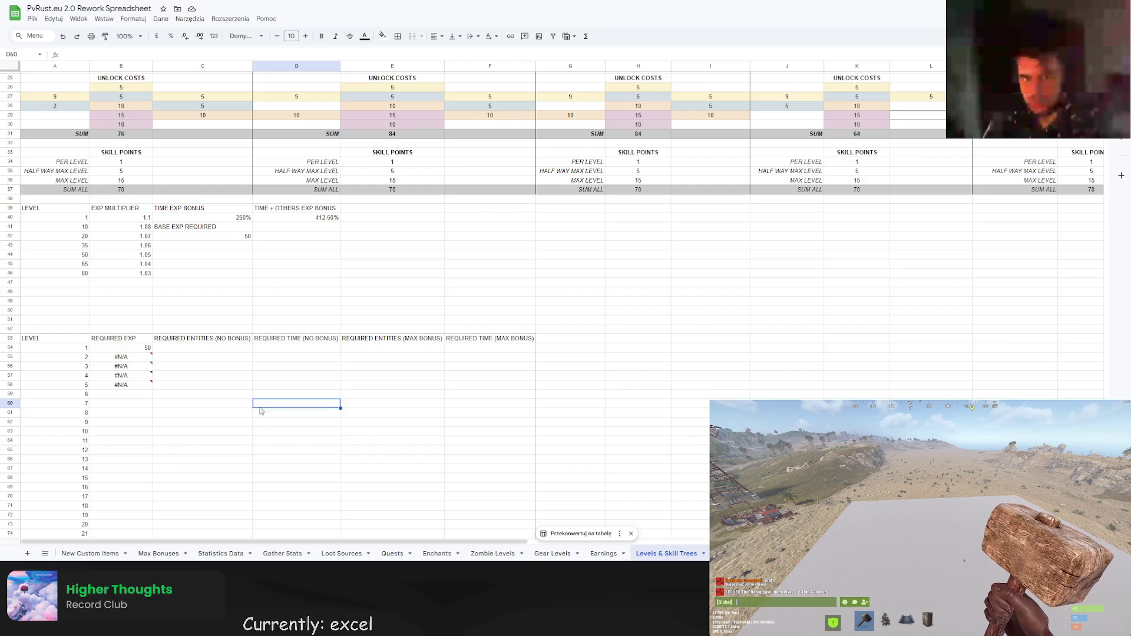
Make B54 look up its own level A54, fill to level 8, then paste a LOOKUP version.
left_click(121, 348)
key("Return")
key("Escape")
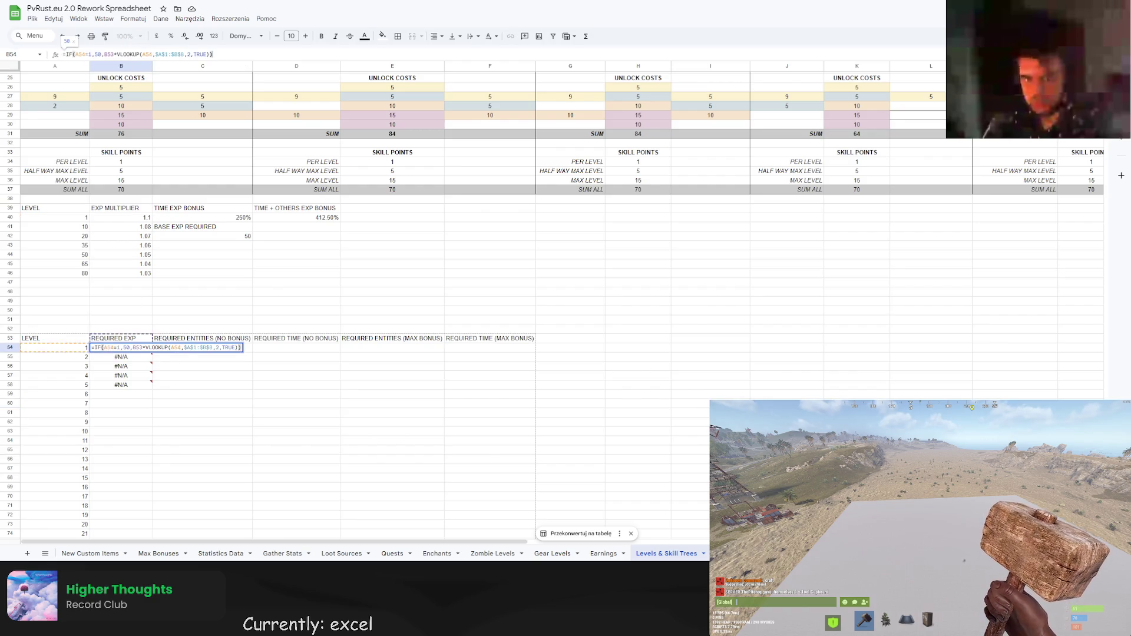
left_click_drag(151, 352, 152, 412)
left_click(120, 348)
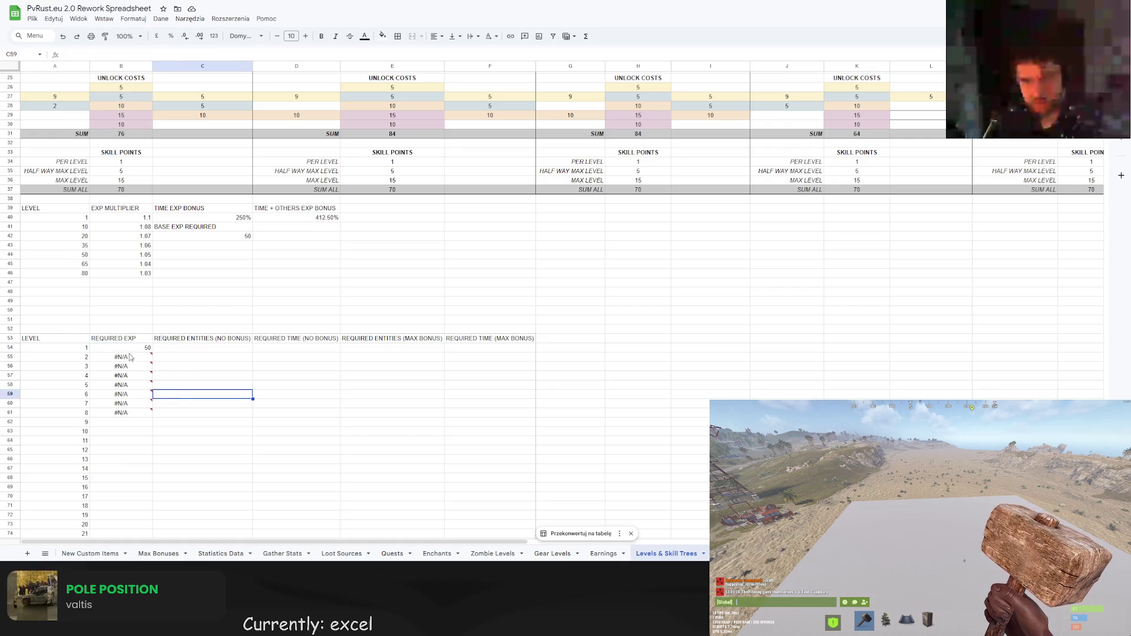
left_click(218, 54)
key("ctrl+a")
type("=IF(A54=1,50,B53*LOOKUP(A54,$A$2:$A$8,$B$2:$B$8))")
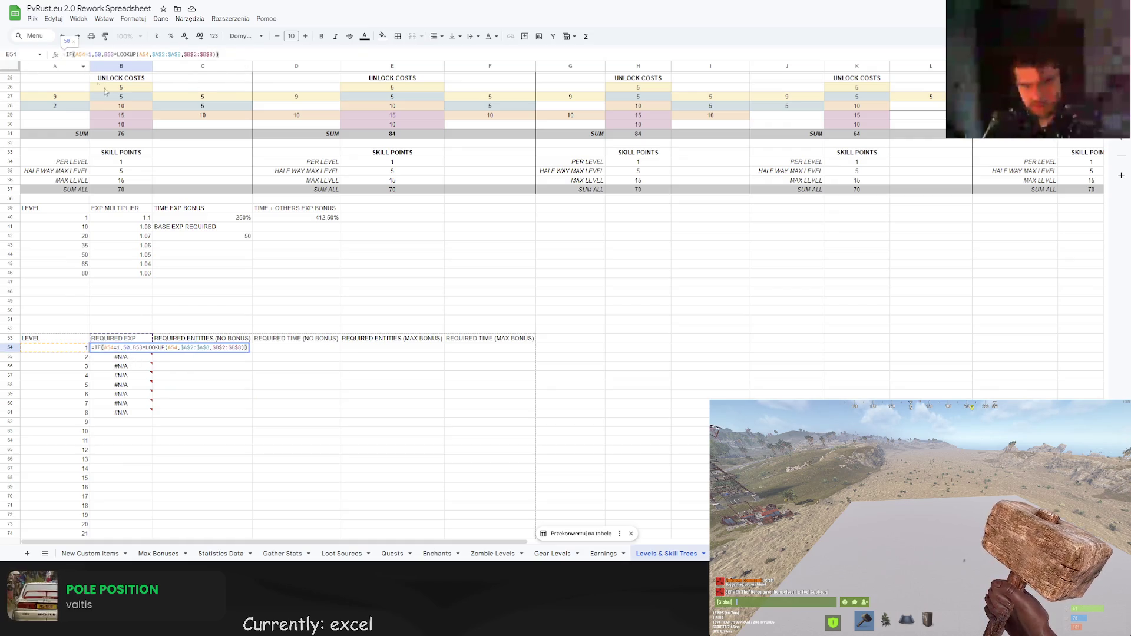
Confirm the LOOKUP formula in B54 and copy it down to level 9.
key("Return")
left_click(120, 347)
left_click_drag(151, 351, 142, 421)
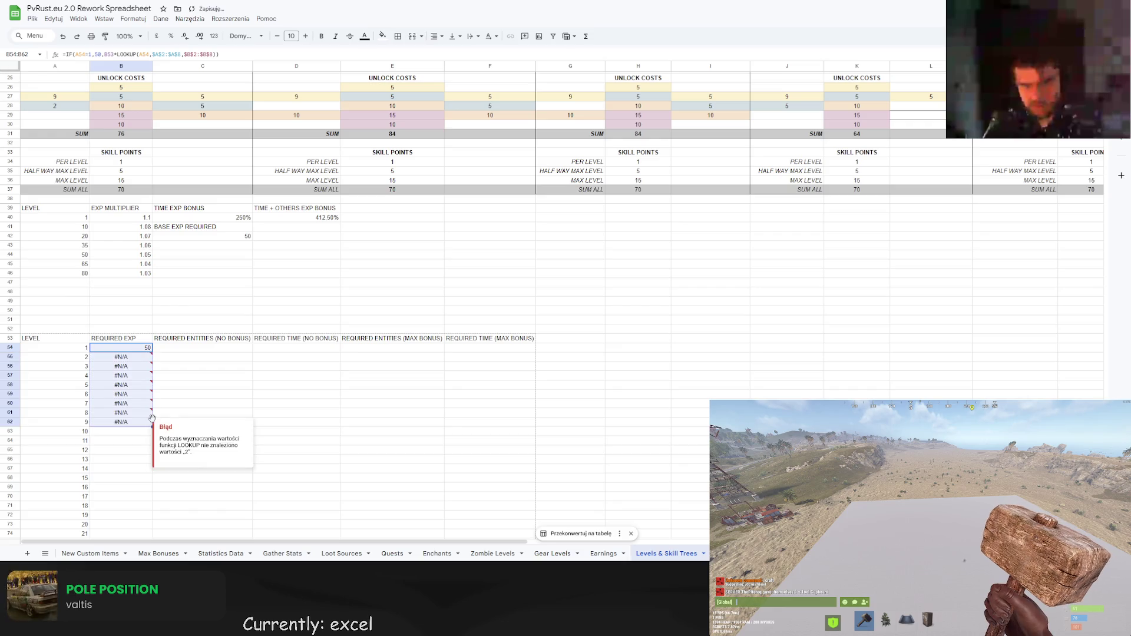
left_click(132, 358)
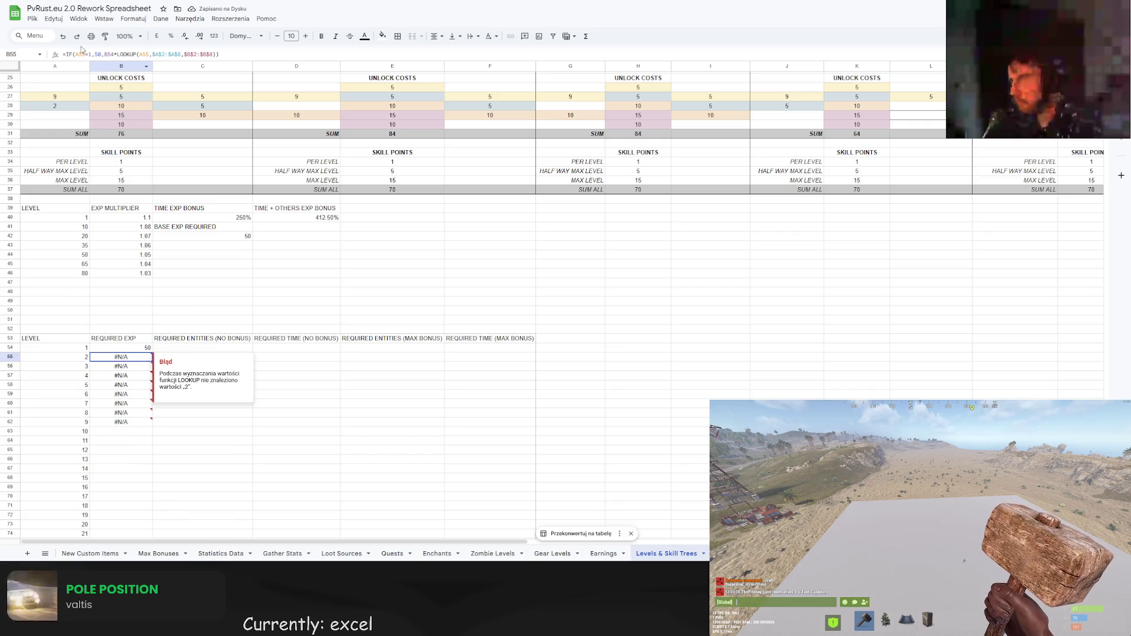
Change B55's ranges to $A$40:$A$46 and $B$40:$B$46 so level 2 needs 55.
left_click(84, 54)
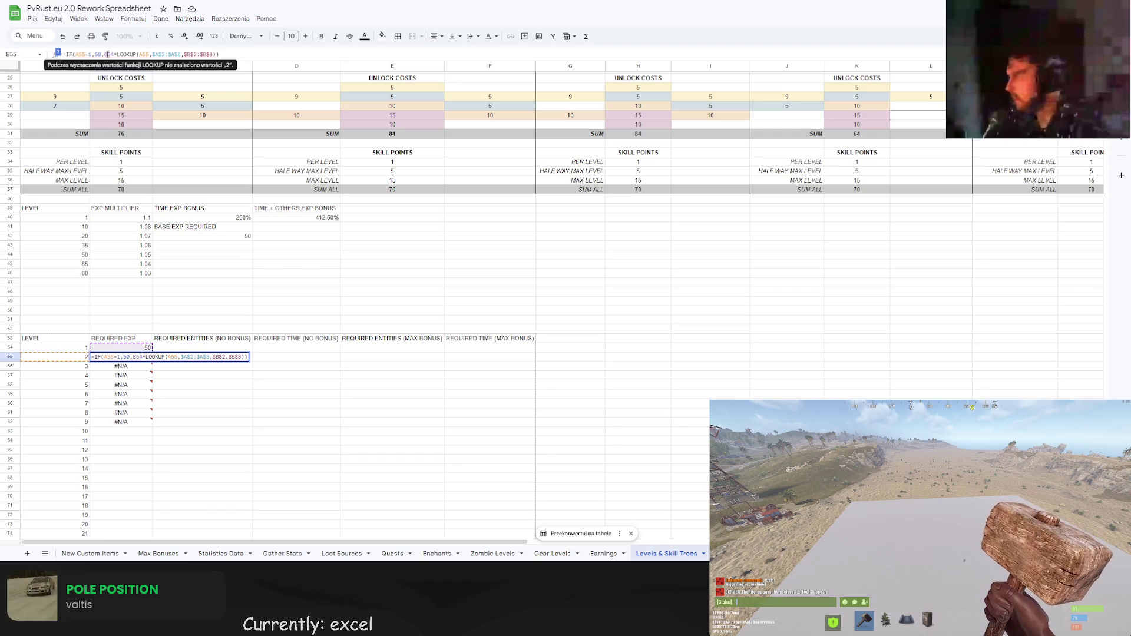
left_click(112, 55)
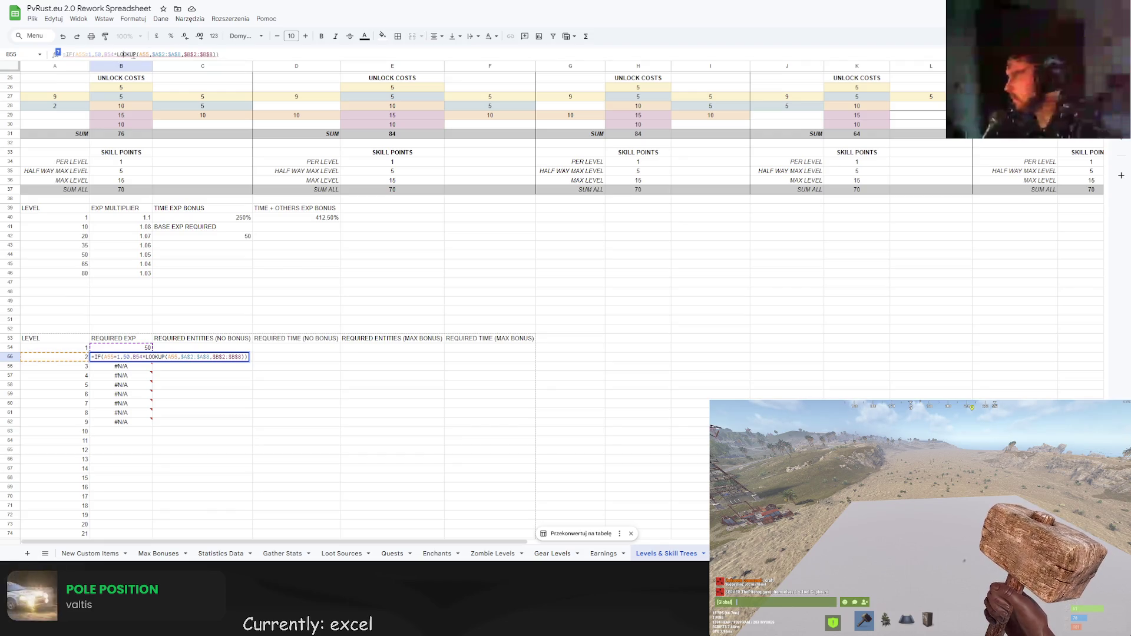
double_click(143, 54)
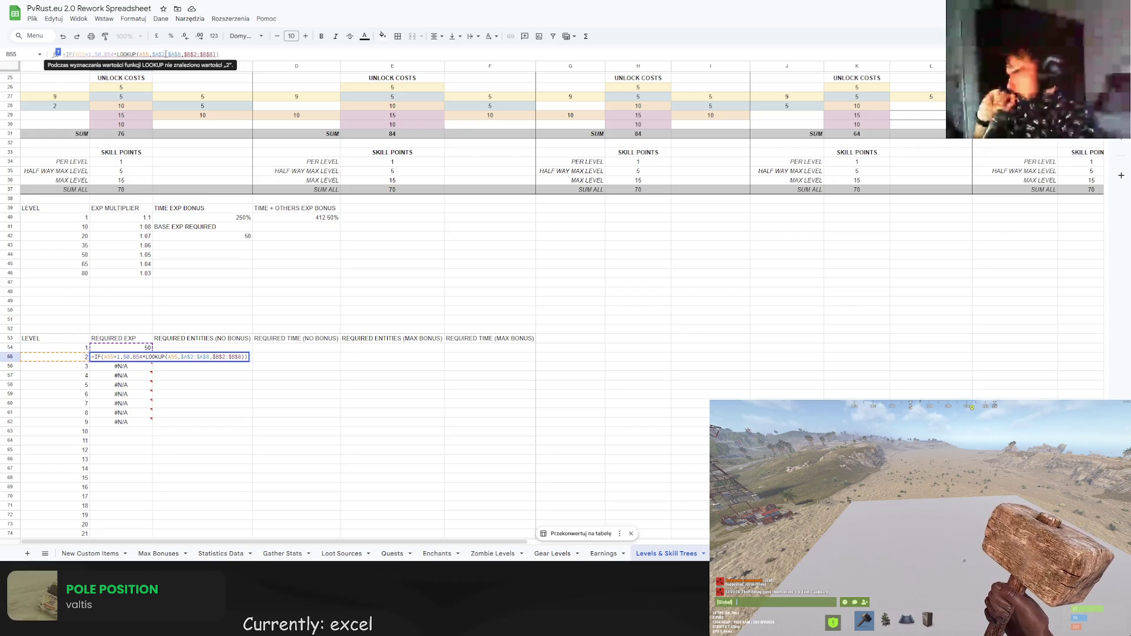
type("40")
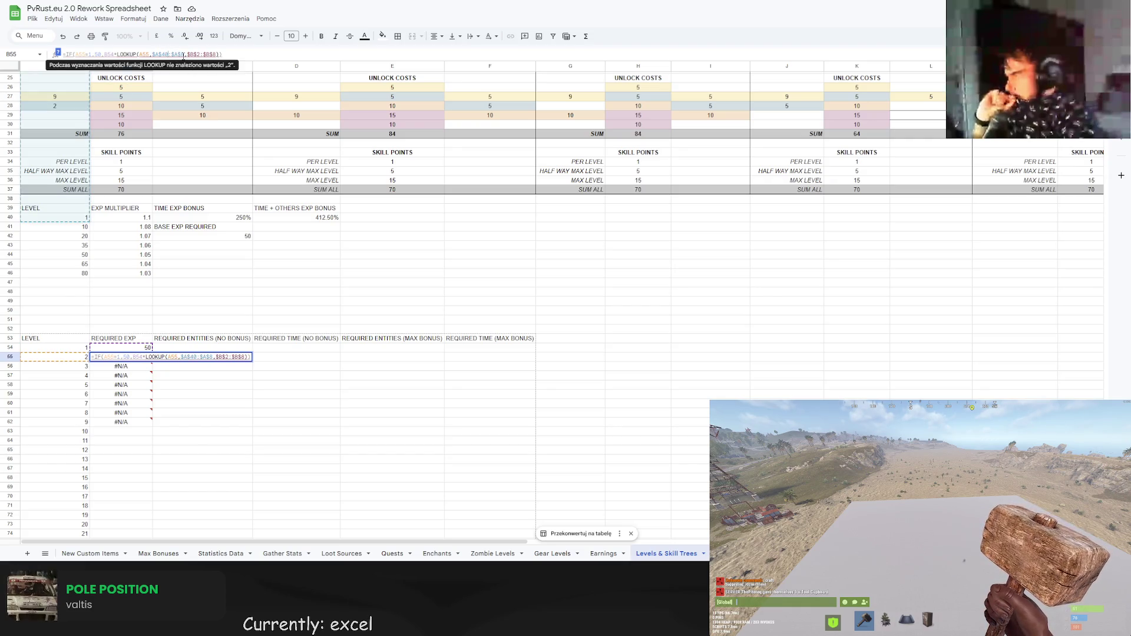
double_click(182, 54)
type("6")
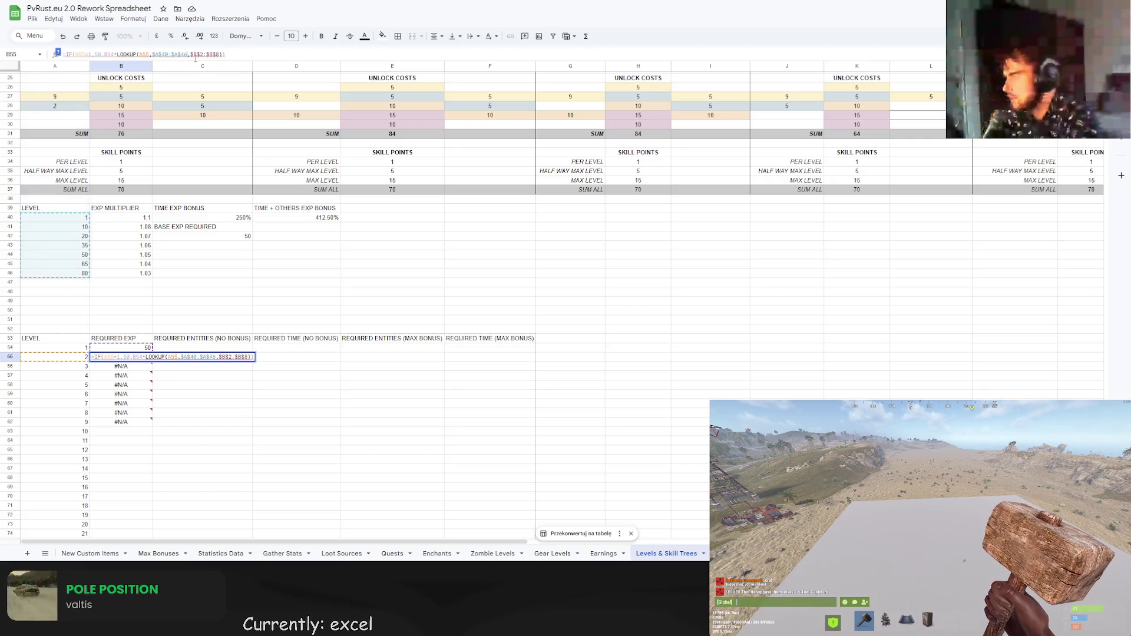
double_click(201, 54)
type("40")
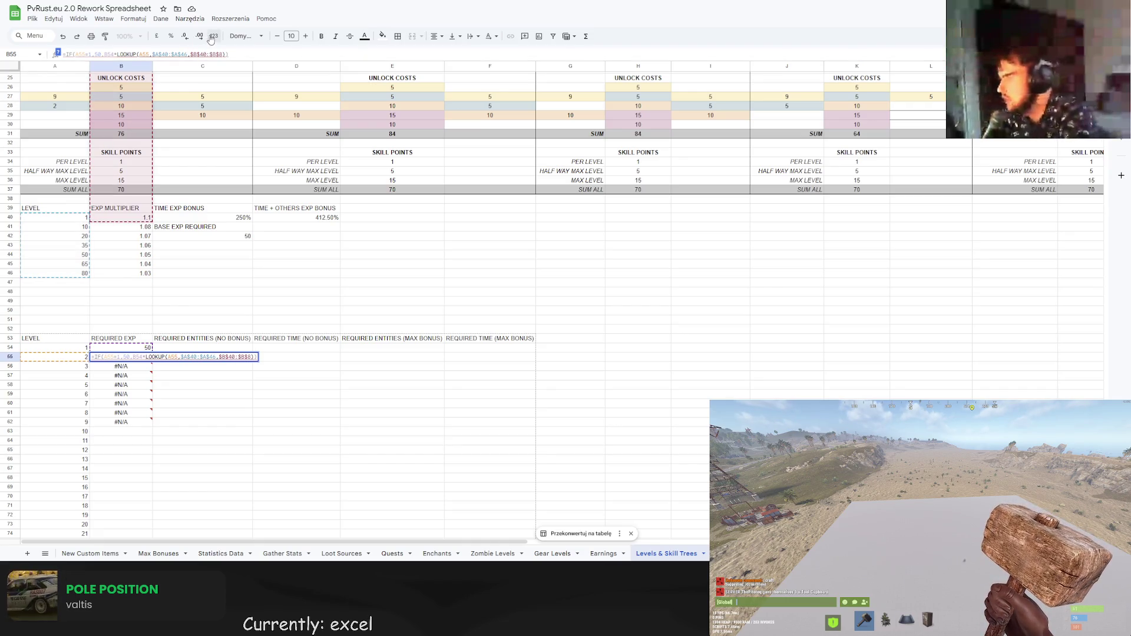
type("46")
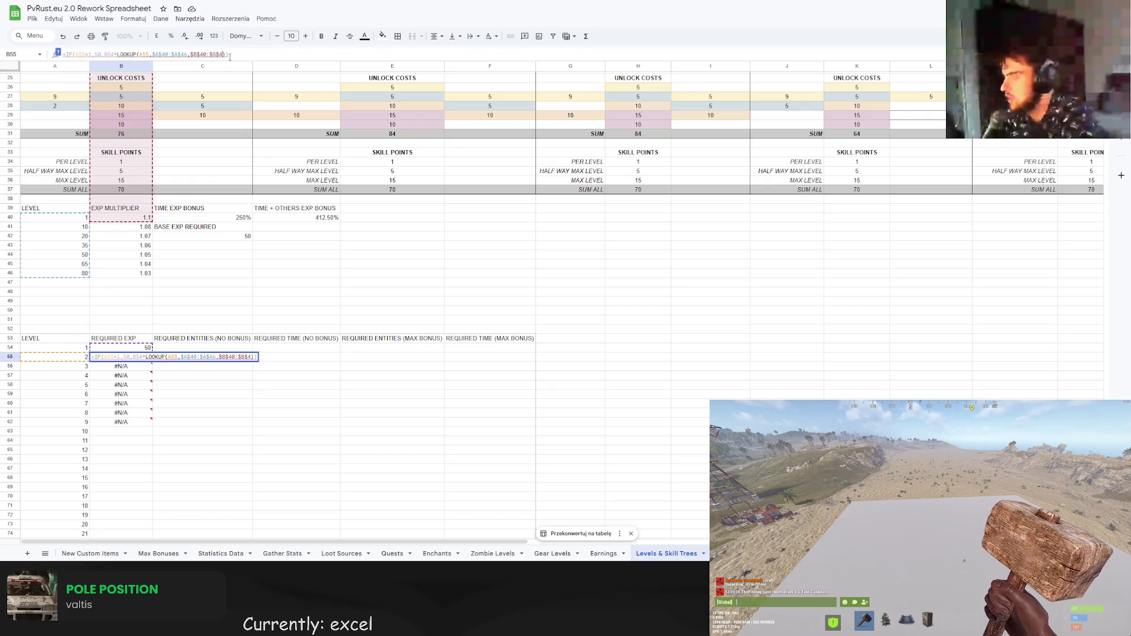
key("Return")
Fill level 2's REQUIRED EXP formula down through level 50 in B103.
left_click(147, 356)
left_click_drag(152, 362, 133, 463)
scroll(203, 416, "down", 5)
mouse_move(154, 332)
left_mouse_down()
mouse_move(154, 468)
mouse_move(154, 451)
left_mouse_up()
left_click(196, 387)
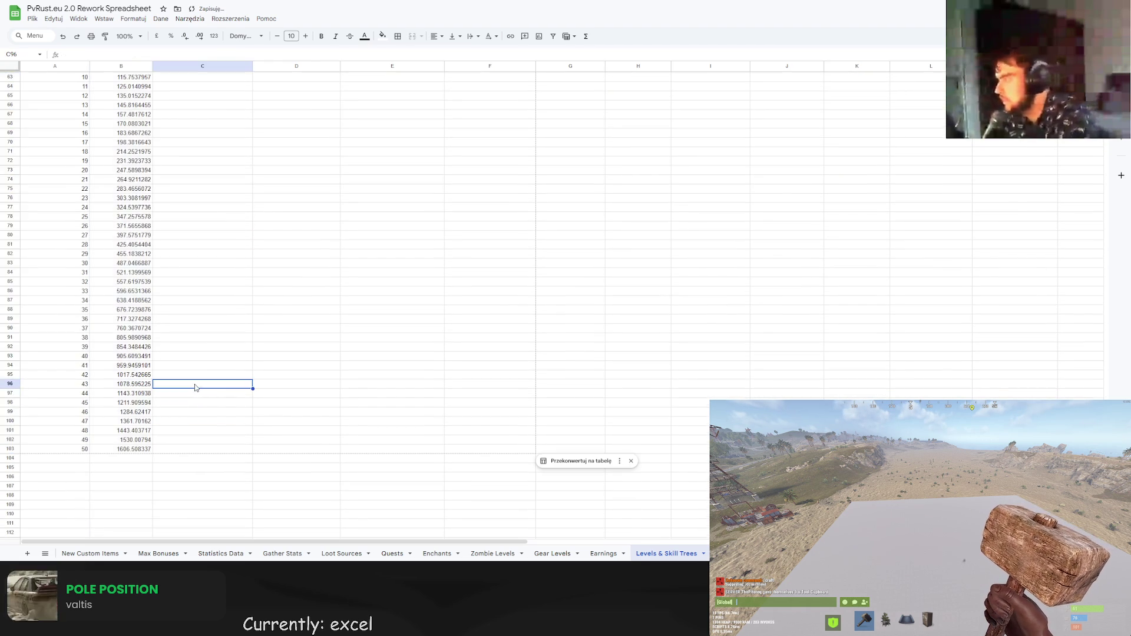
scroll(195, 382, "up", 4)
Format B54:B103 as Number with two decimals, reading 50.00, 55.00, 60.50.
left_click_drag(144, 171, 133, 494)
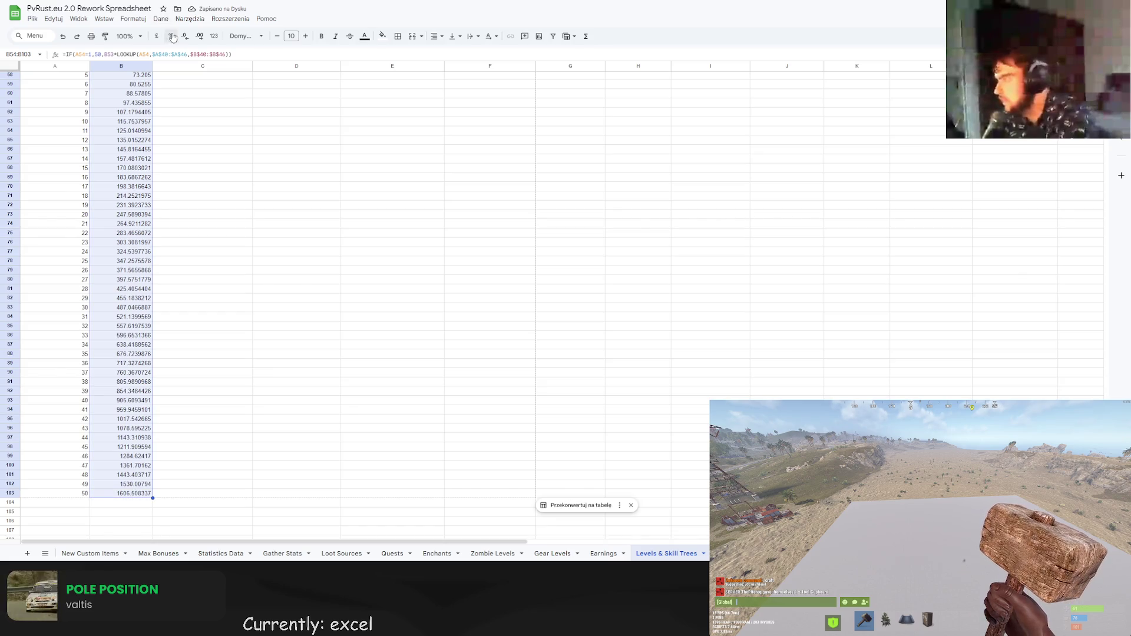
left_click(133, 18)
mouse_move(171, 56)
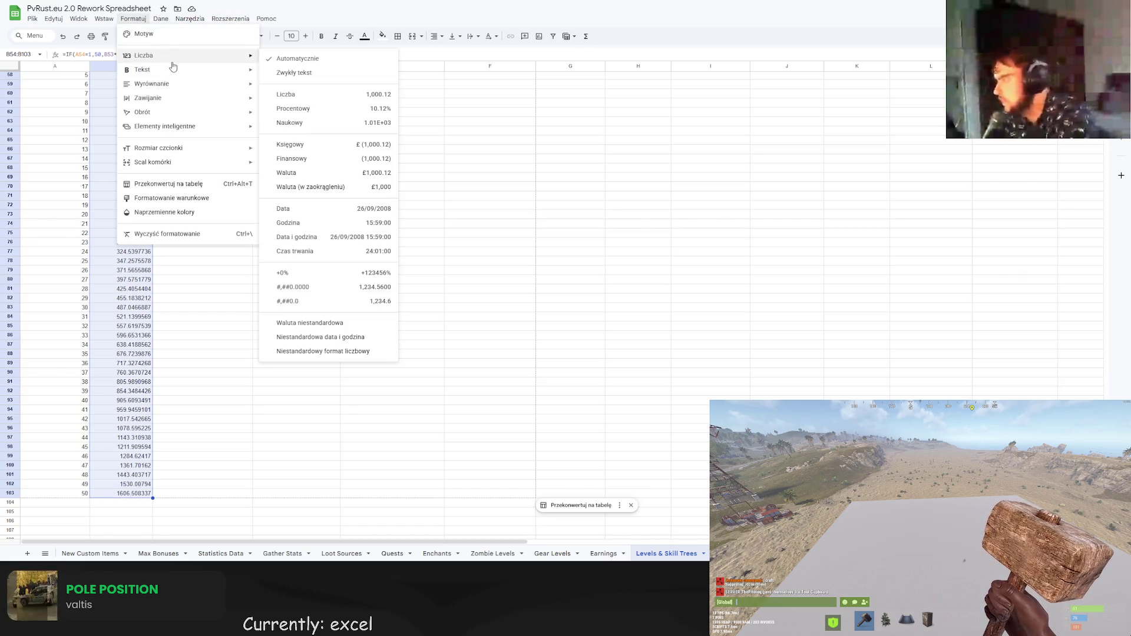
left_click(348, 95)
left_click_drag(329, 224, 329, 234)
scroll(302, 269, "up", 4)
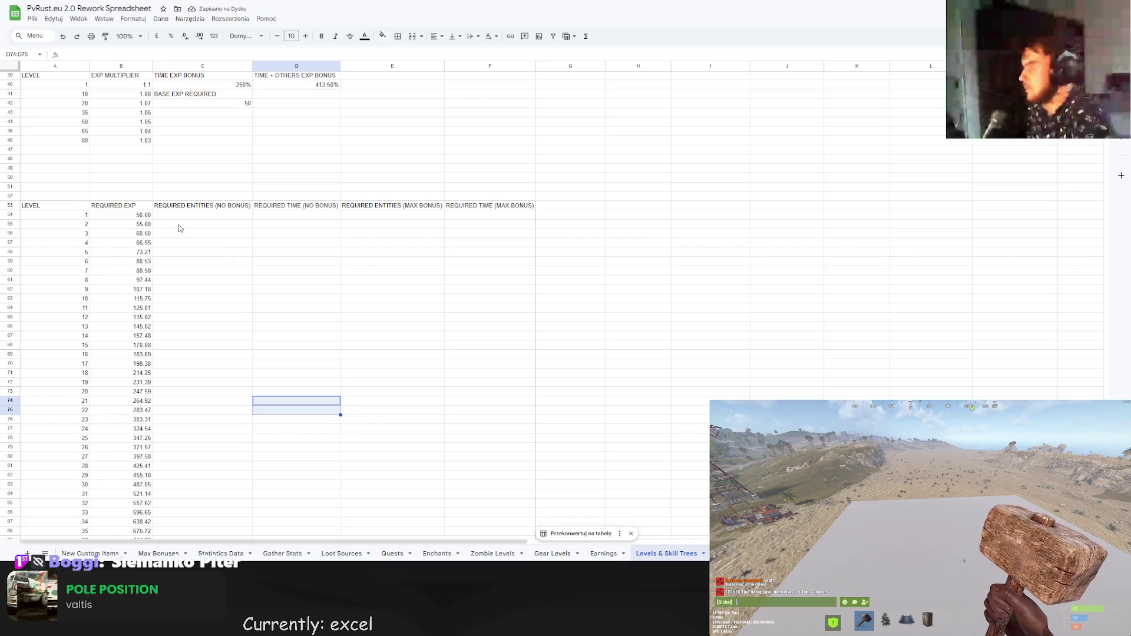
left_click(219, 216)
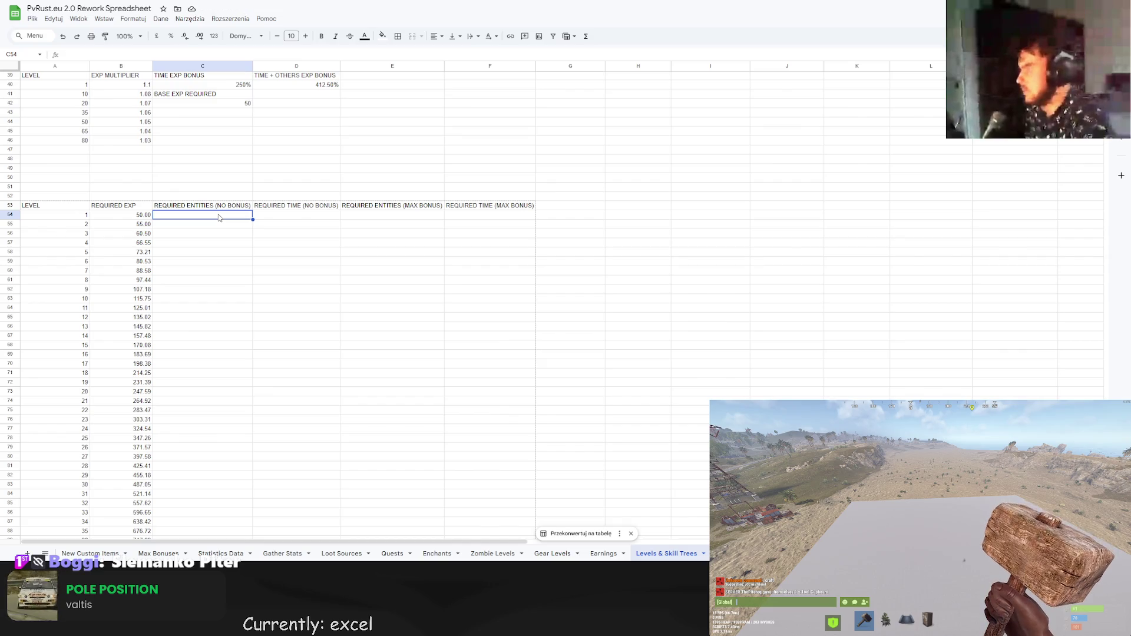
scroll(219, 217, "up", 3)
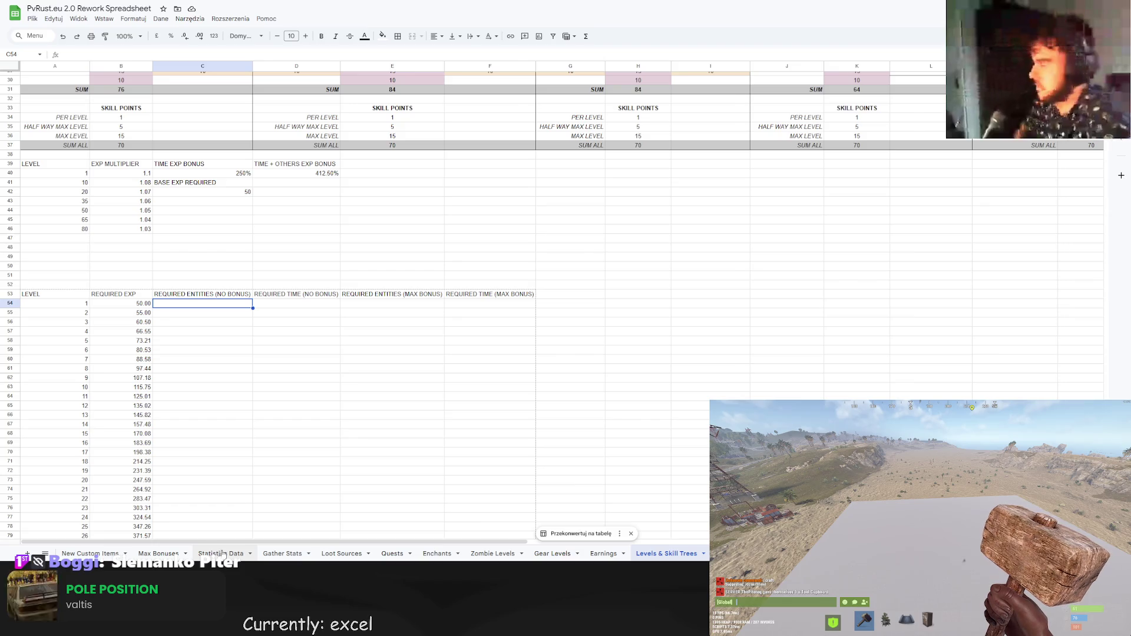
Review the AVG MINER AVERAGE formula in L57 on the Statistics Data sheet.
left_click(223, 554)
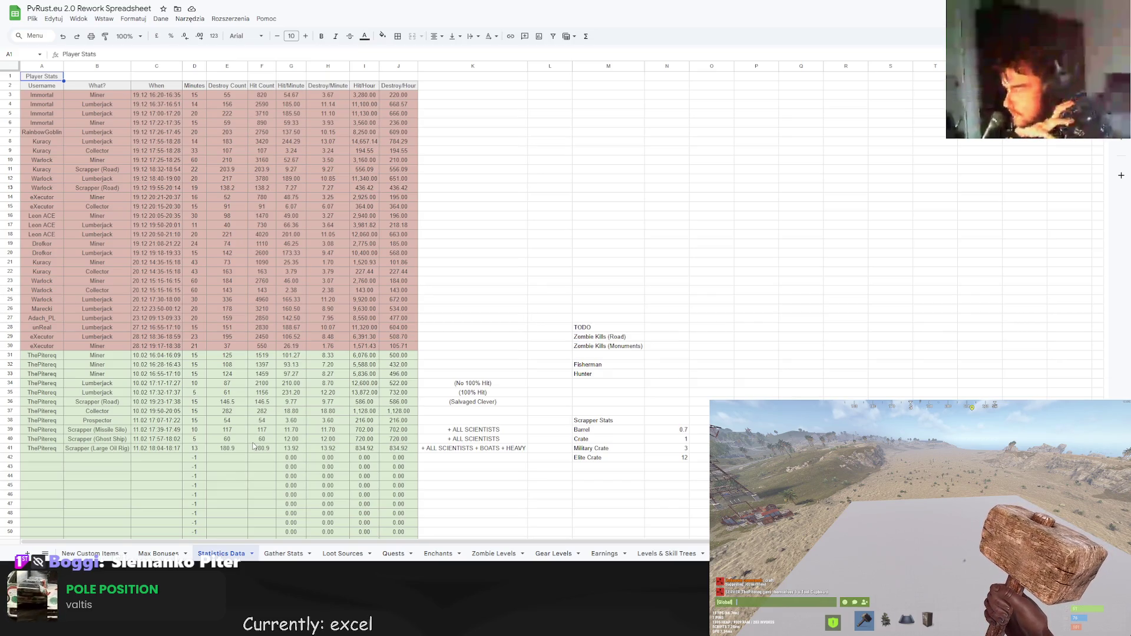
scroll(253, 446, "down", 3)
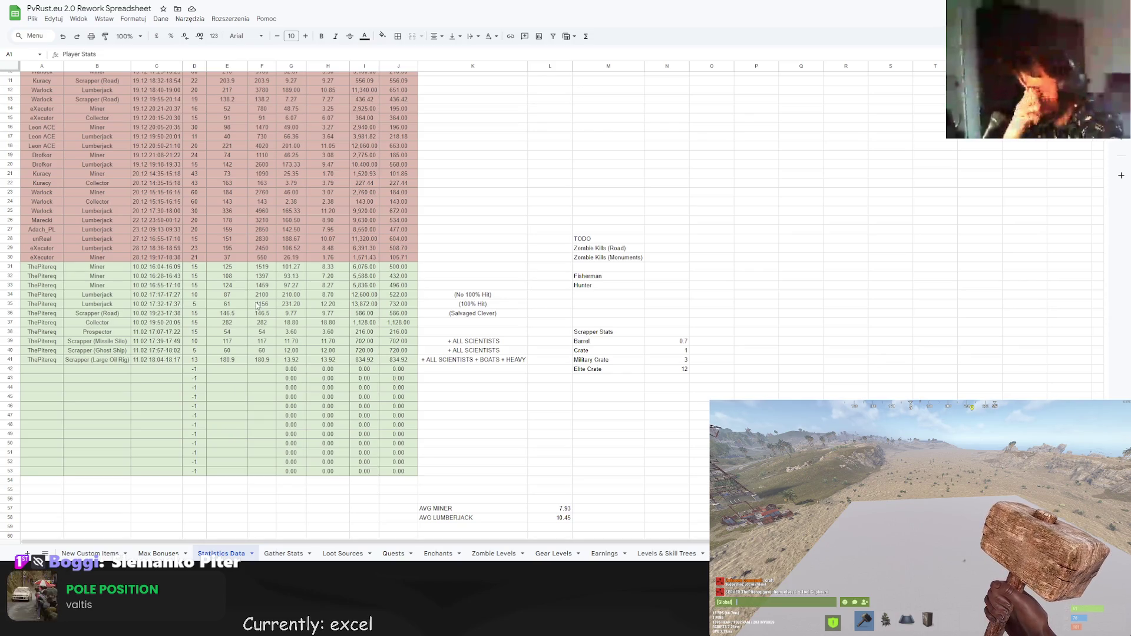
scroll(548, 330, "down", 3)
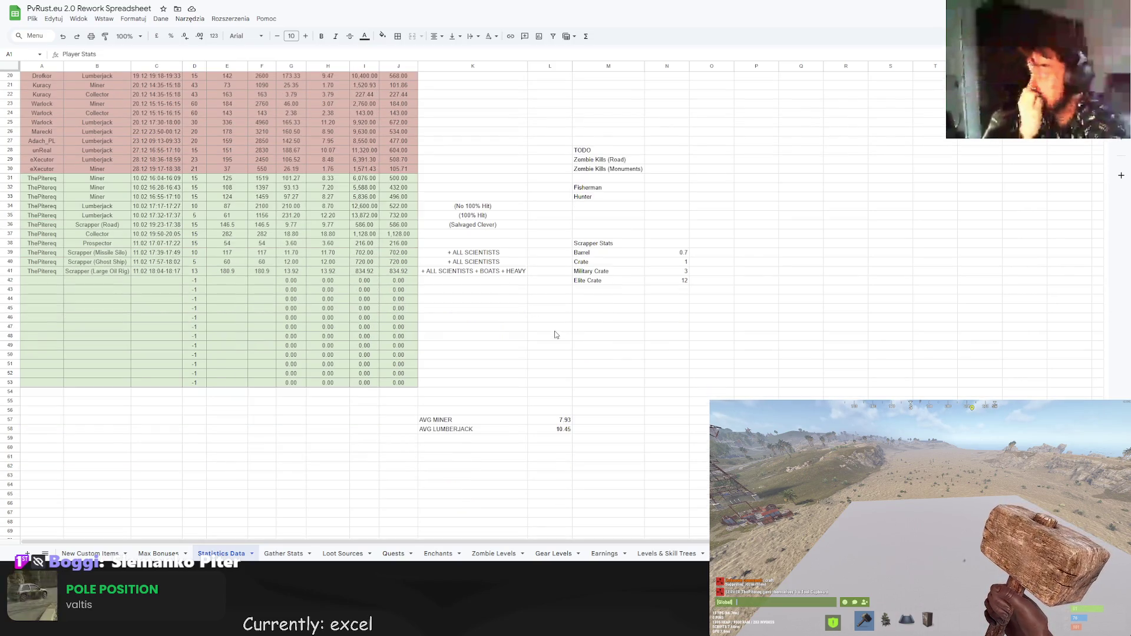
left_click(560, 421)
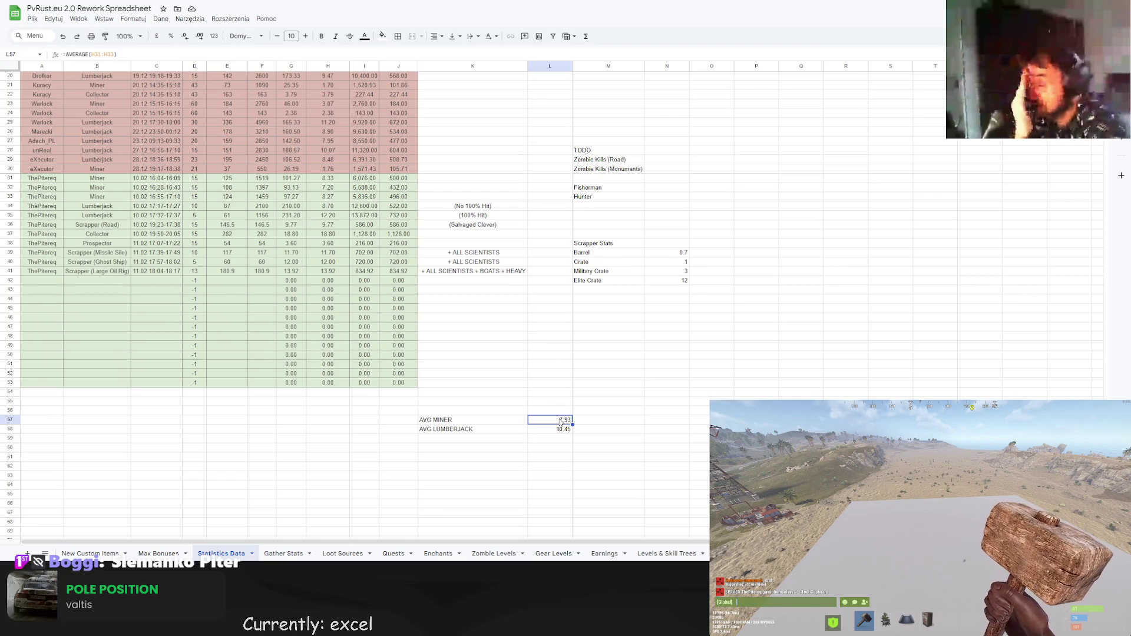
left_click(109, 54)
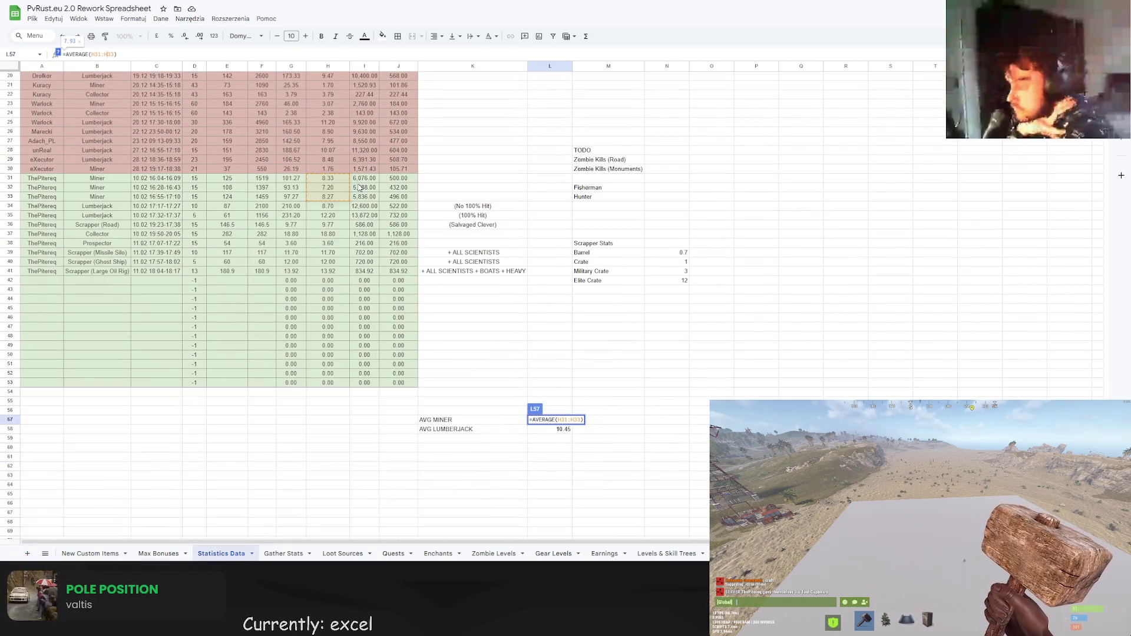
left_click(511, 316)
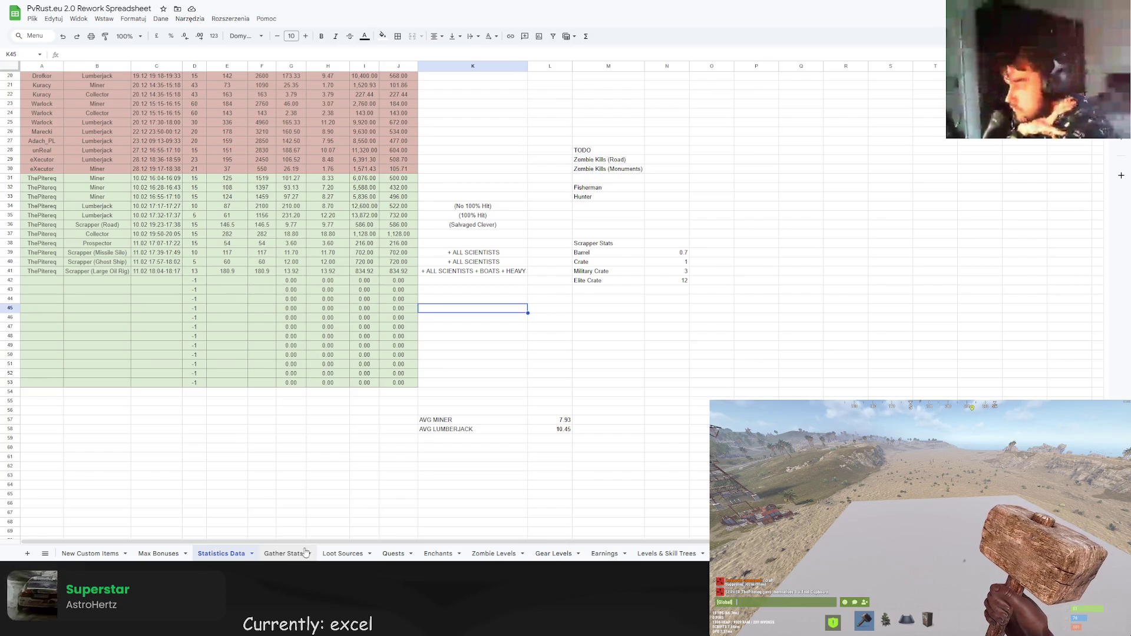
Return to the Levels & Skill Trees sheet by way of the Quests sheet.
left_click(408, 554)
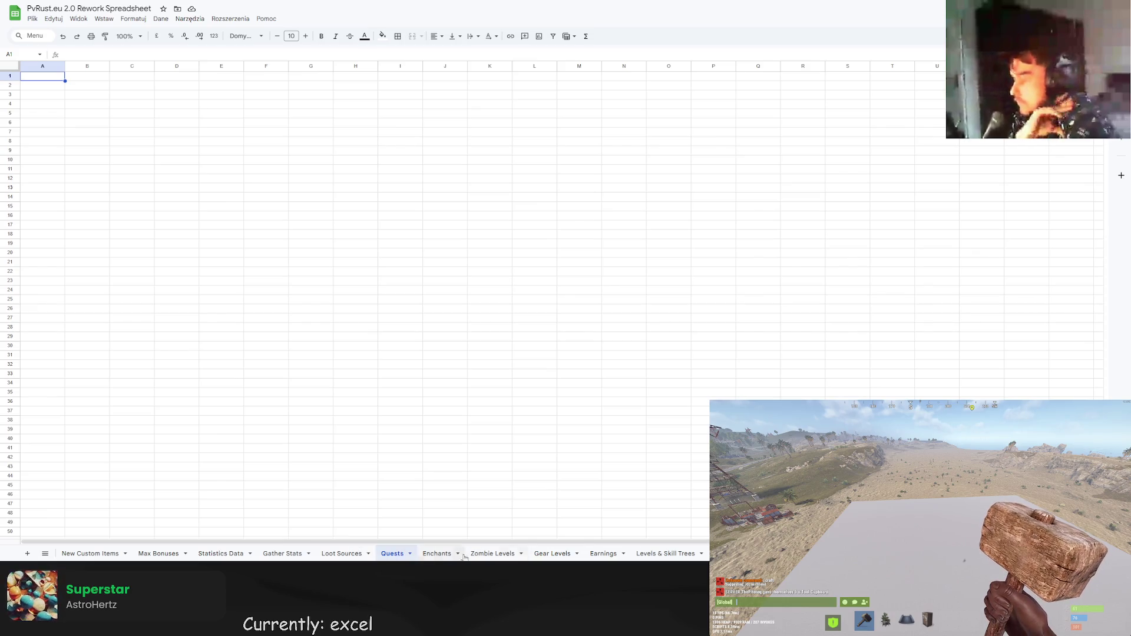
left_click(666, 554)
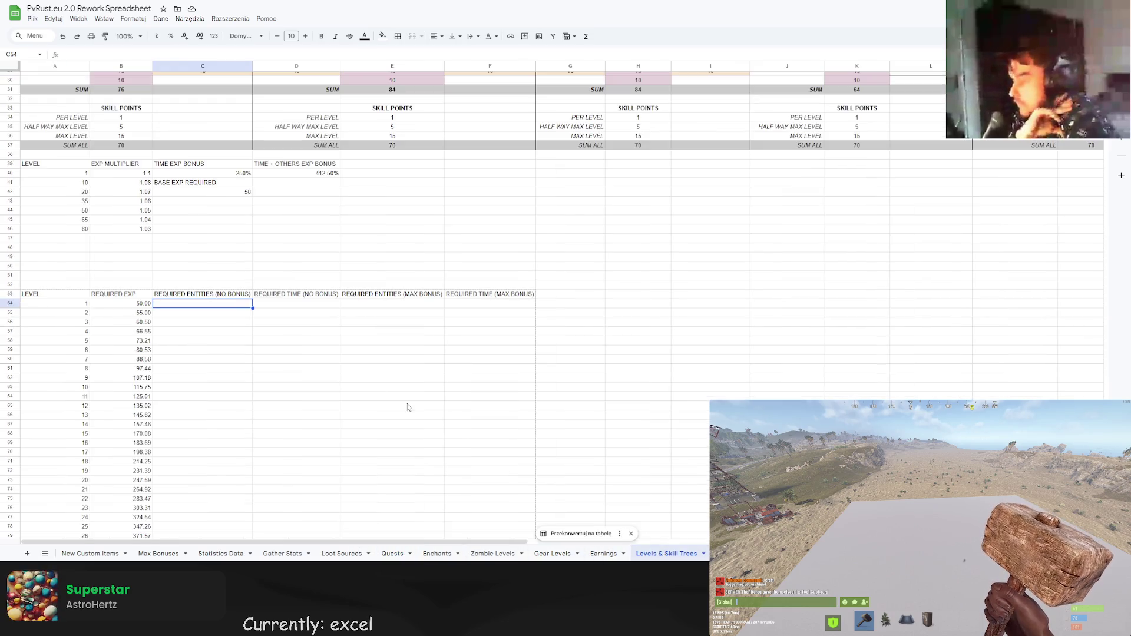
double_click(224, 304)
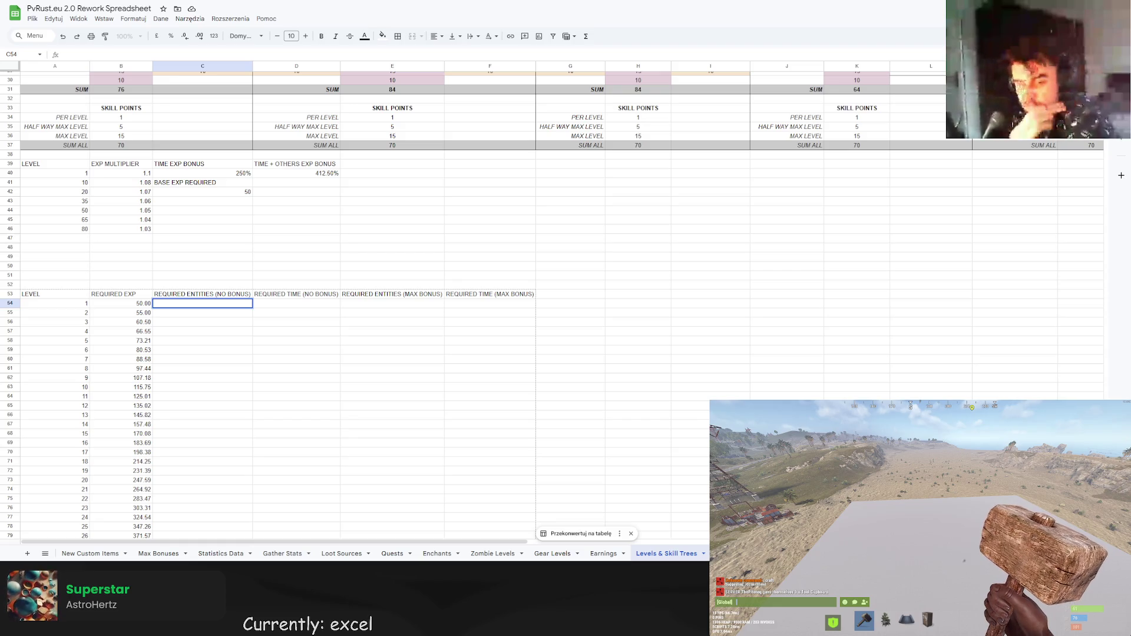
left_click(285, 183)
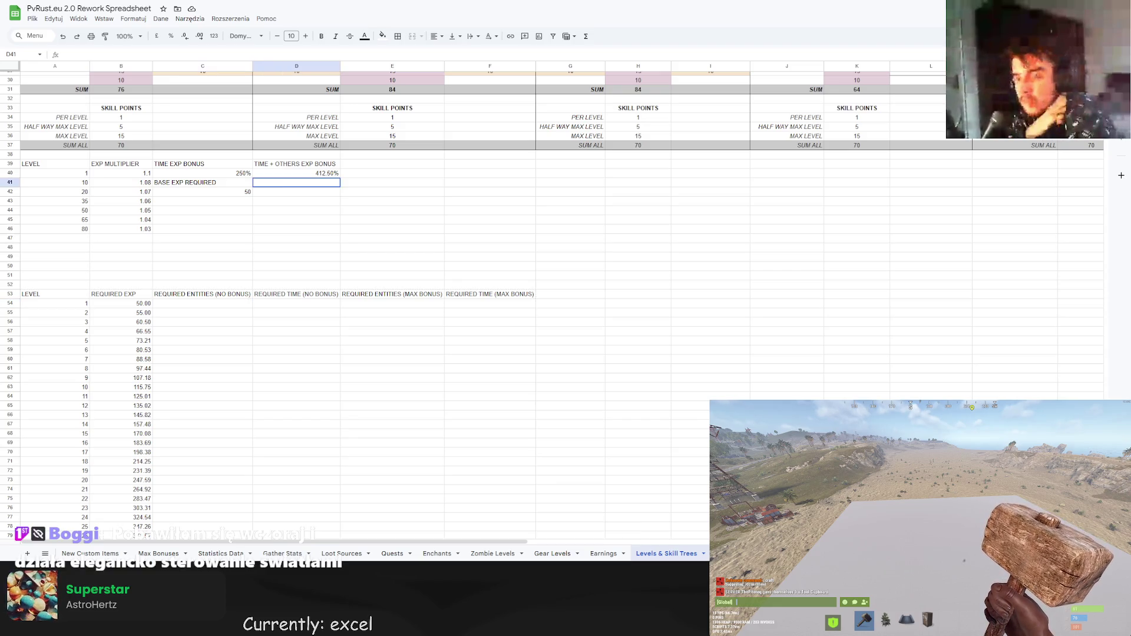
Label D41 AVG EXP PER ENTITY and enter 5 beneath it in D42.
type("AVG ")
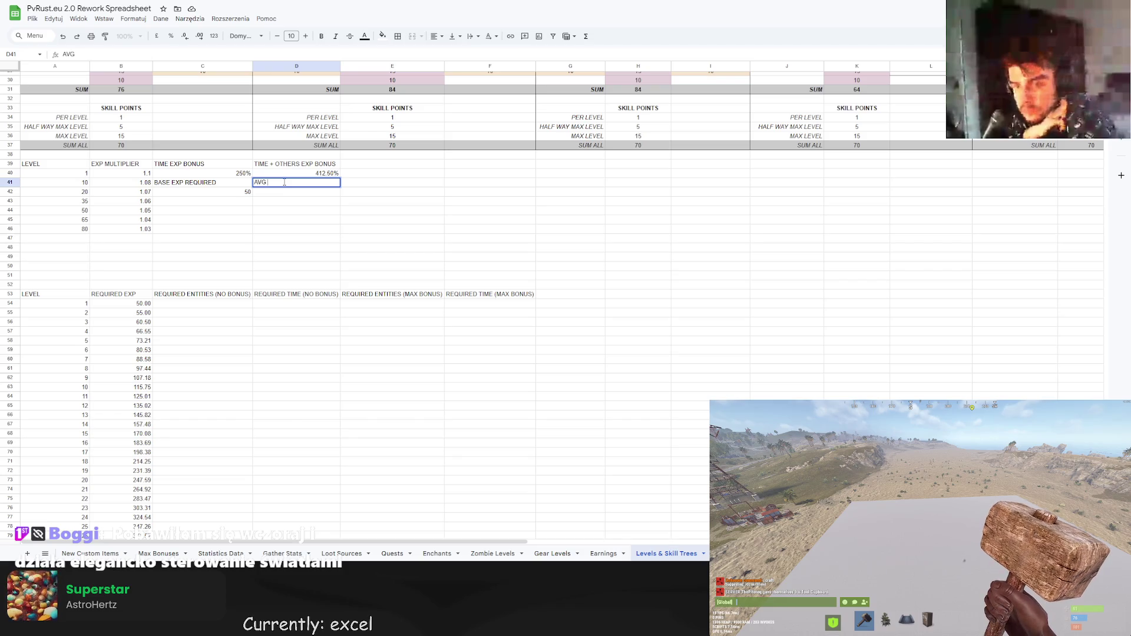
type("EXP PER ENTITY")
key("Return")
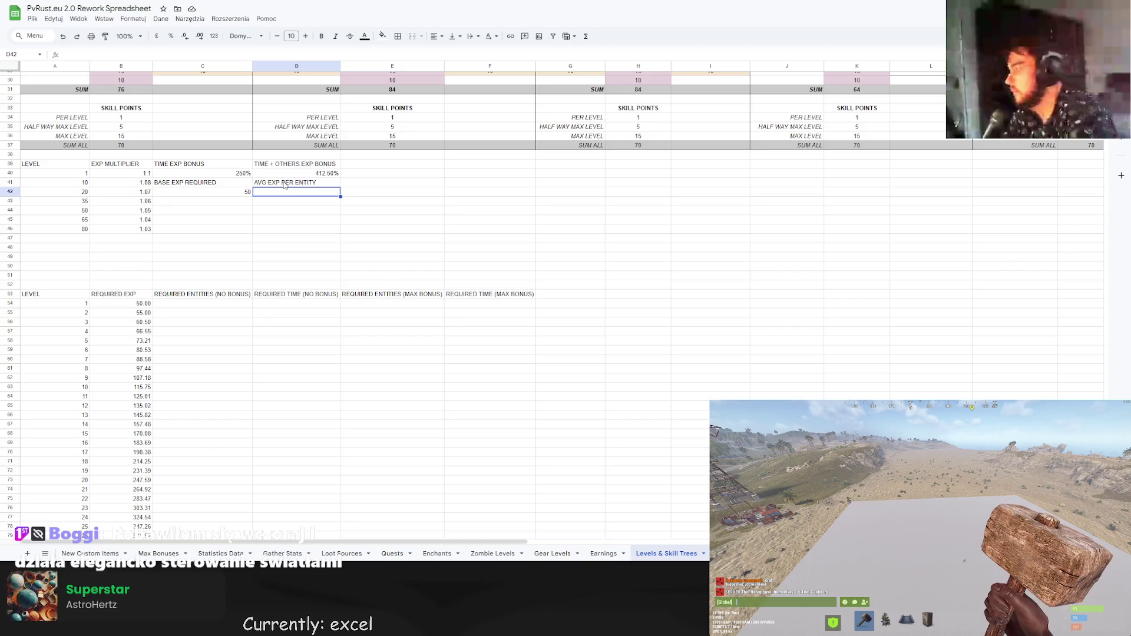
double_click(282, 194)
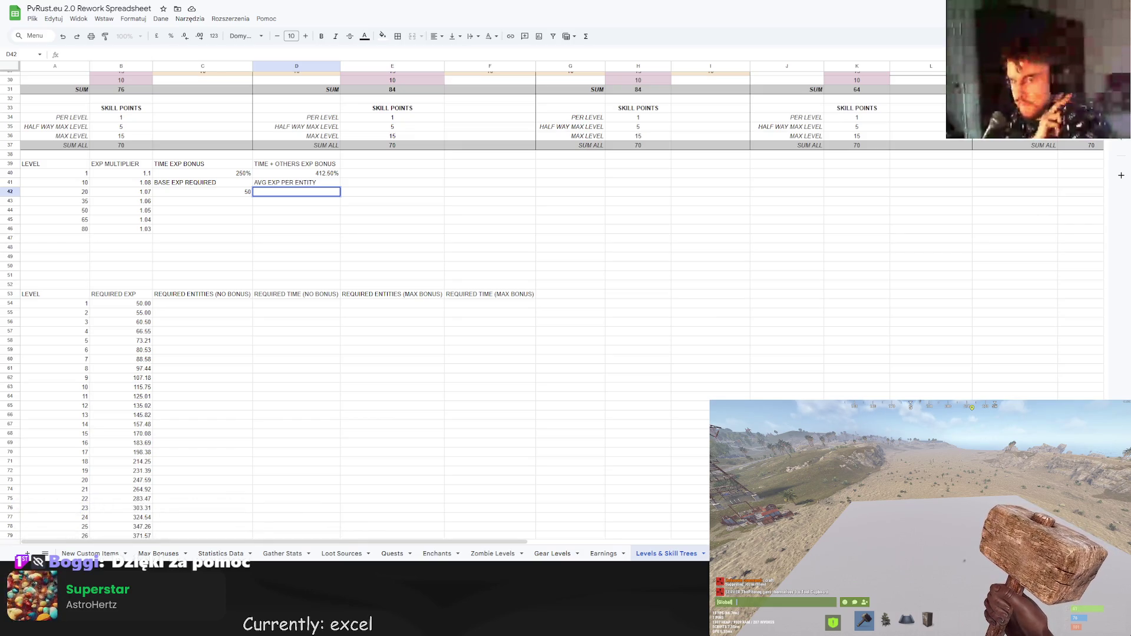
type("5")
key("Return")
key("Up")
left_click(402, 213)
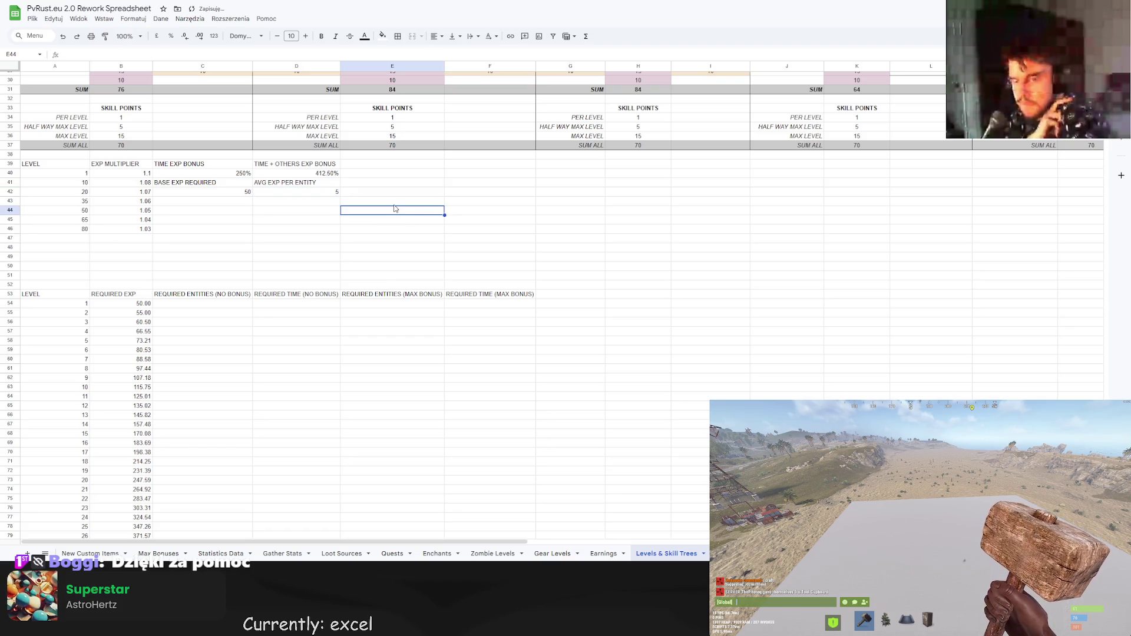
left_click(189, 305)
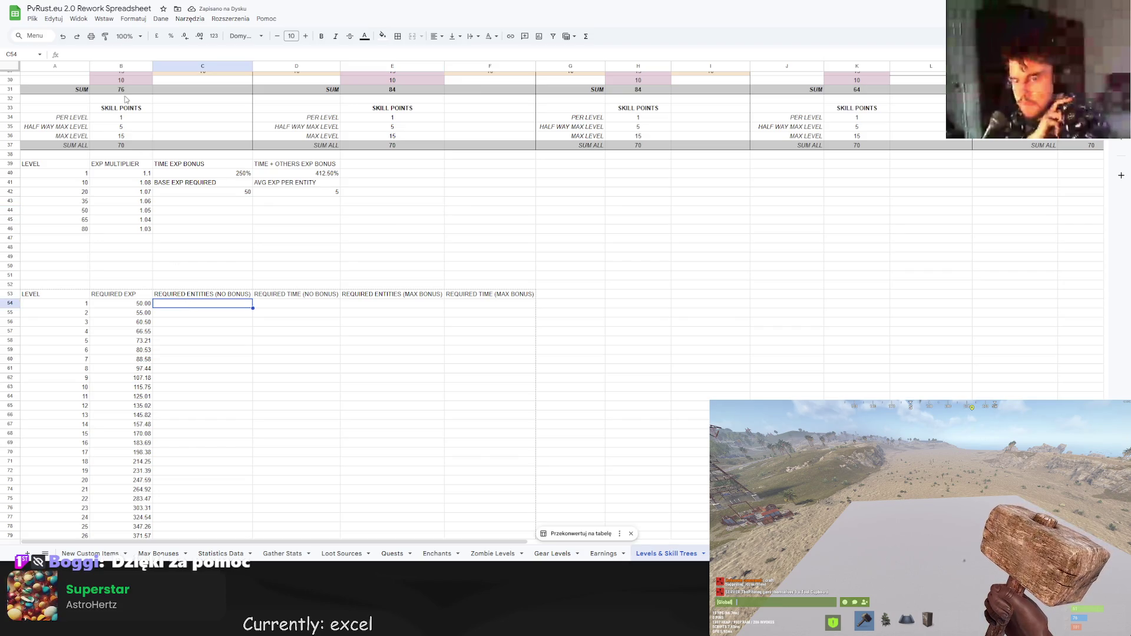
Enter =B54/D42 in C54 for level 1's required entities.
type("=")
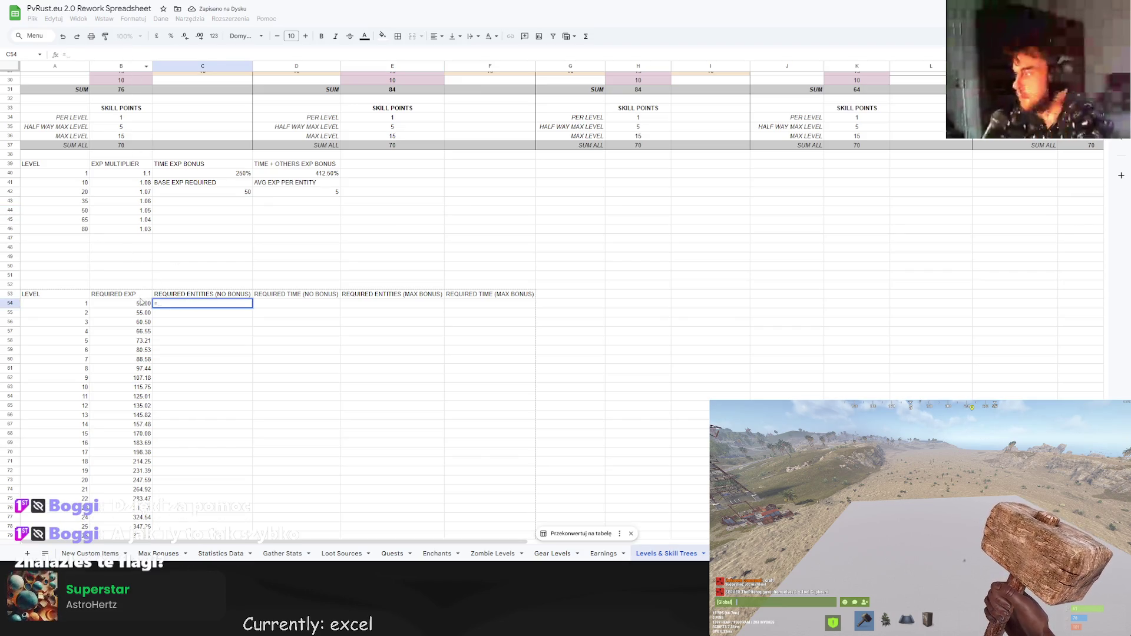
left_click(138, 298)
left_click(138, 307)
type("/")
left_click(334, 195)
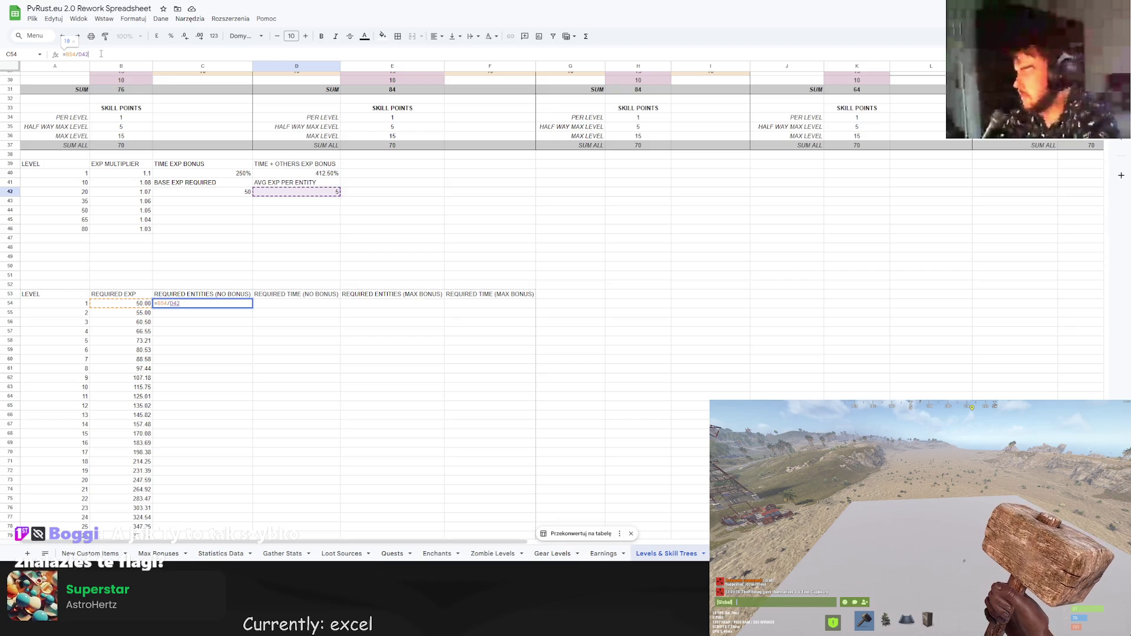
key("ctrl+Return")
mouse_move(254, 320)
left_mouse_down()
mouse_move(266, 412)
mouse_move(236, 457)
mouse_move(265, 452)
left_mouse_up()
scroll(254, 354, "up", 5)
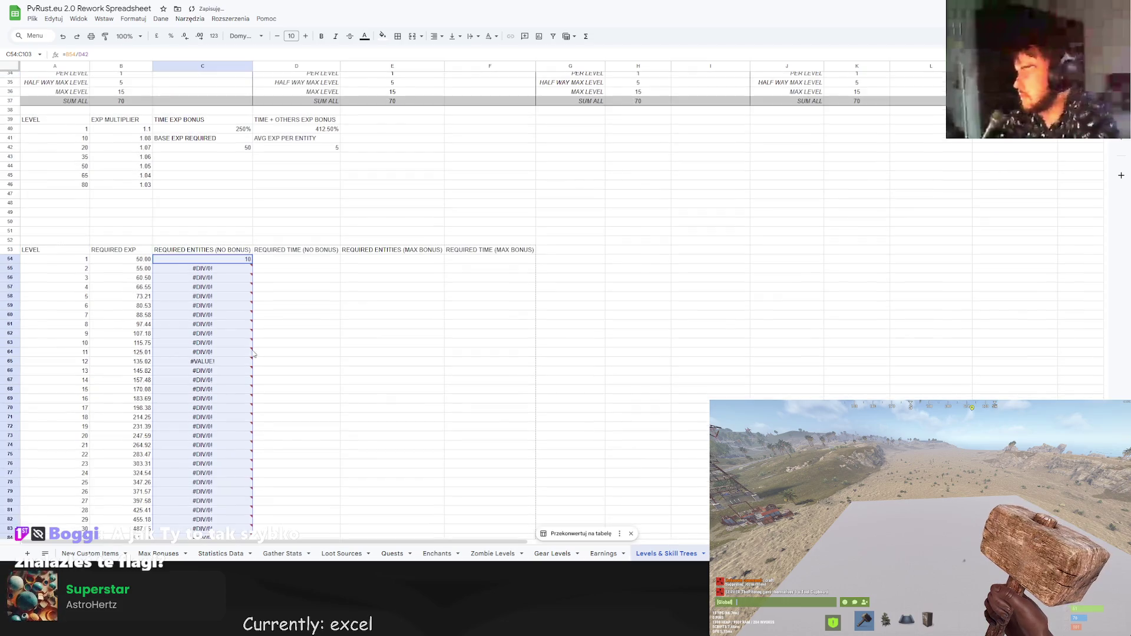
left_click(239, 262)
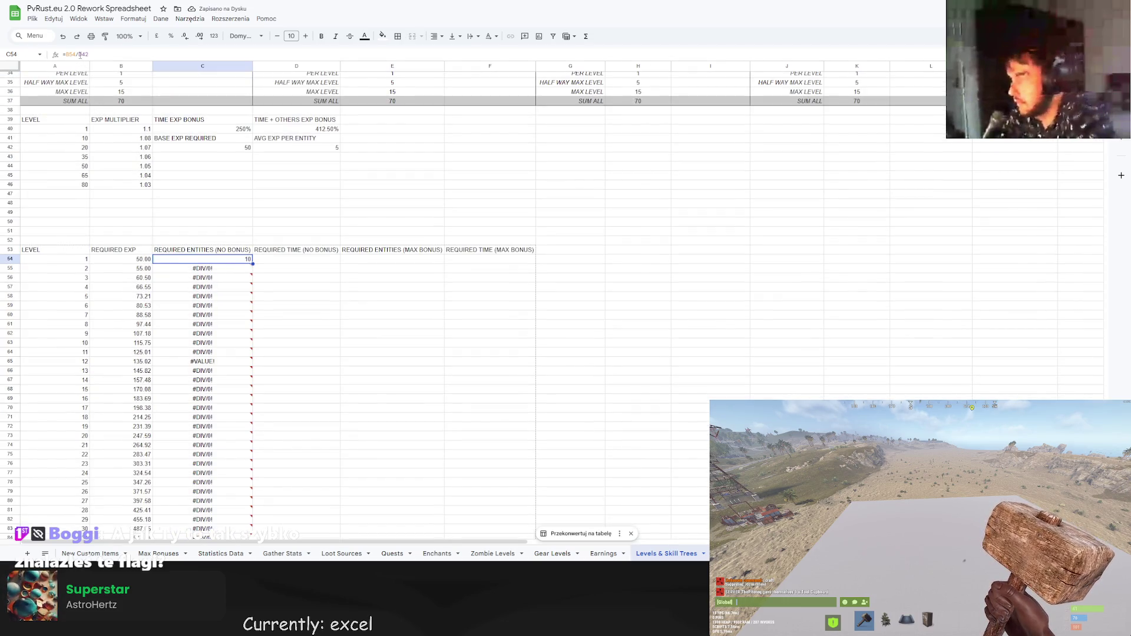
Lock the divisor row so C54 reads =B54/D$42.
left_click(80, 55)
type("$")
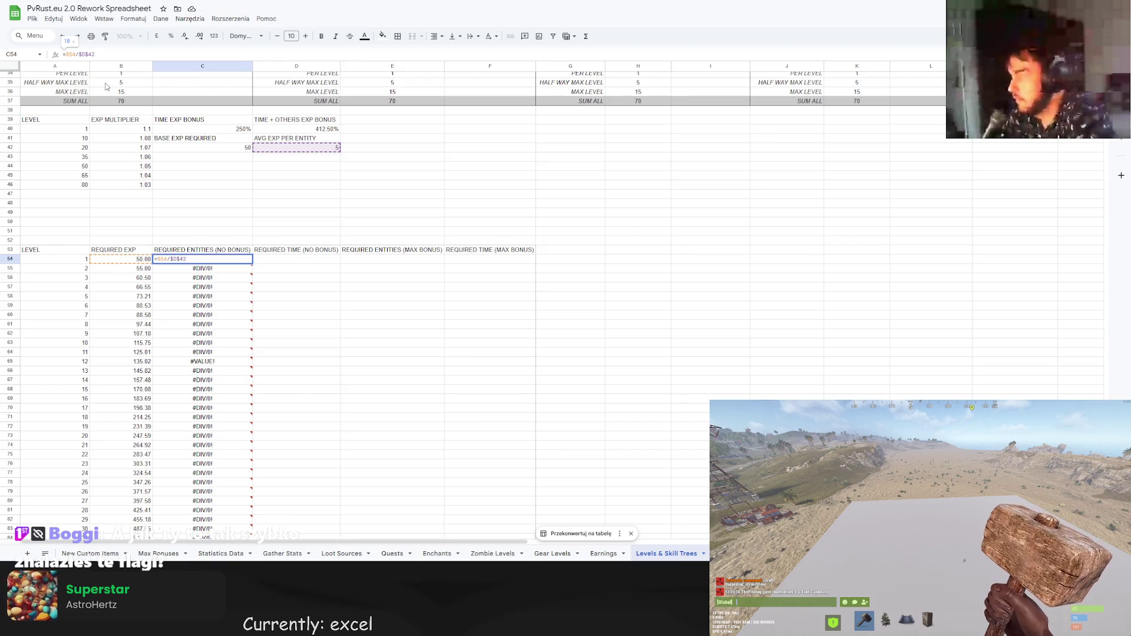
key("Return")
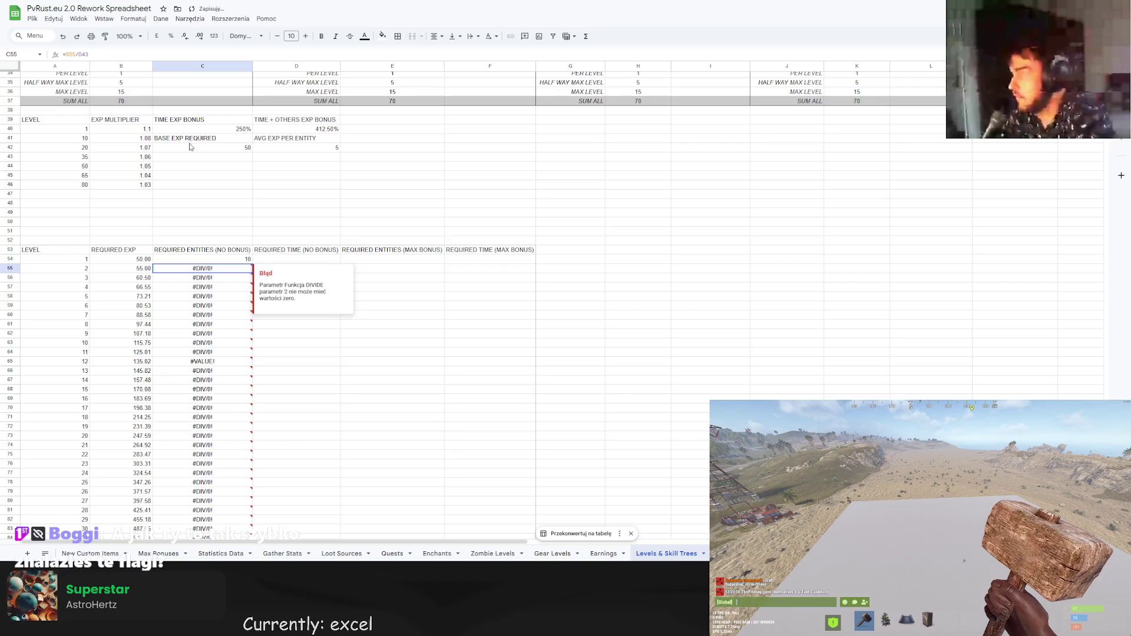
left_click(224, 261)
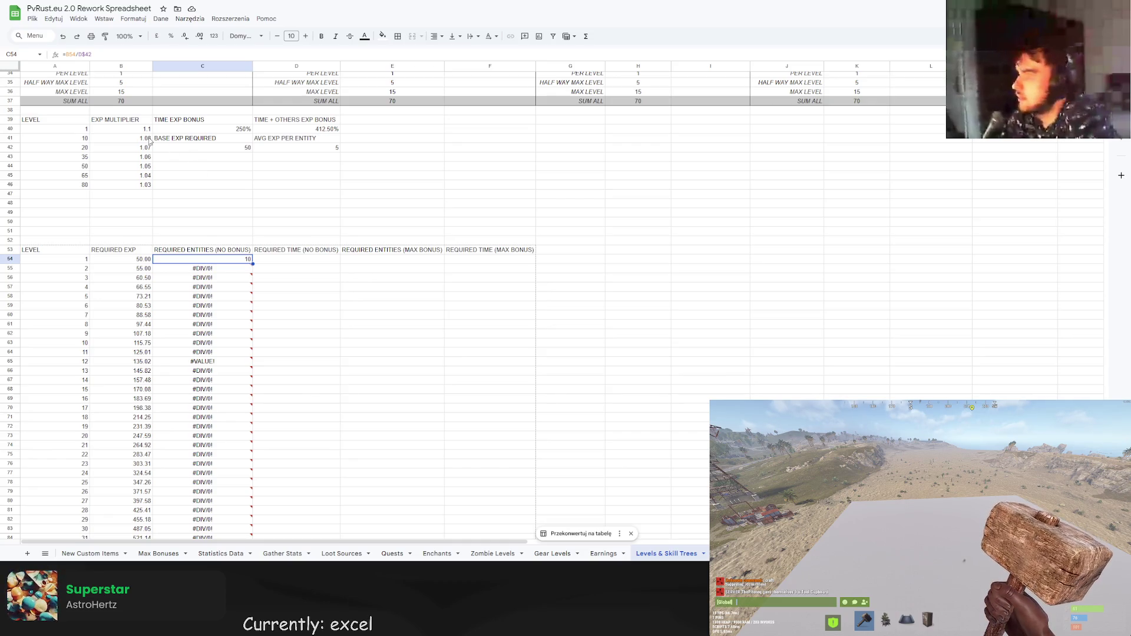
Remove the extra $ signs from the lookup ranges in B54's LOOKUP formula.
left_click(137, 262)
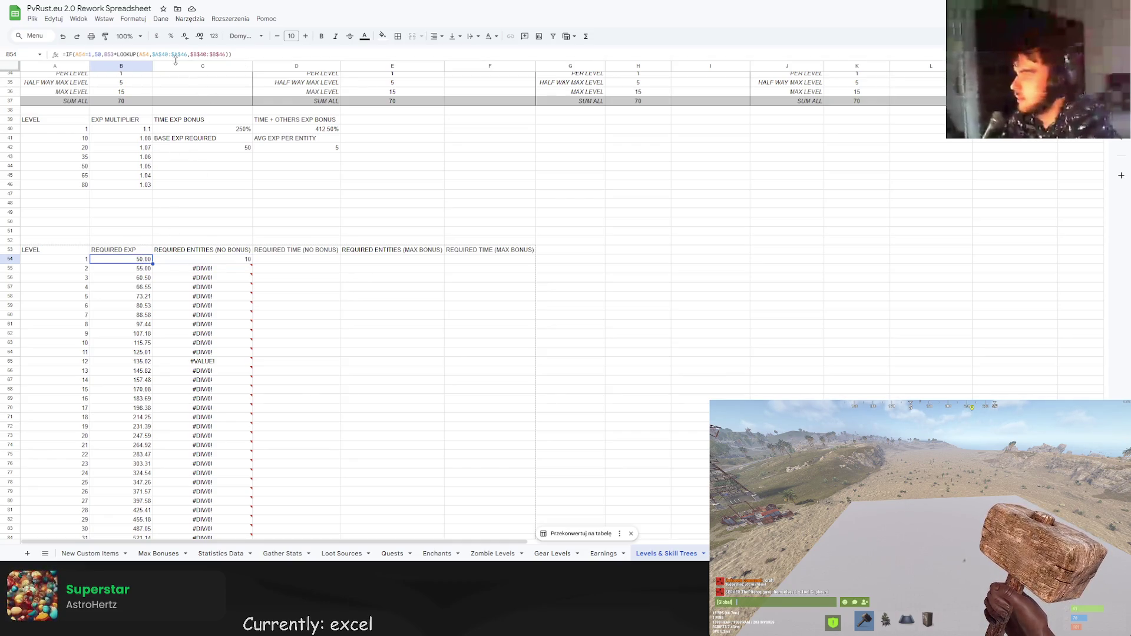
left_click(155, 55)
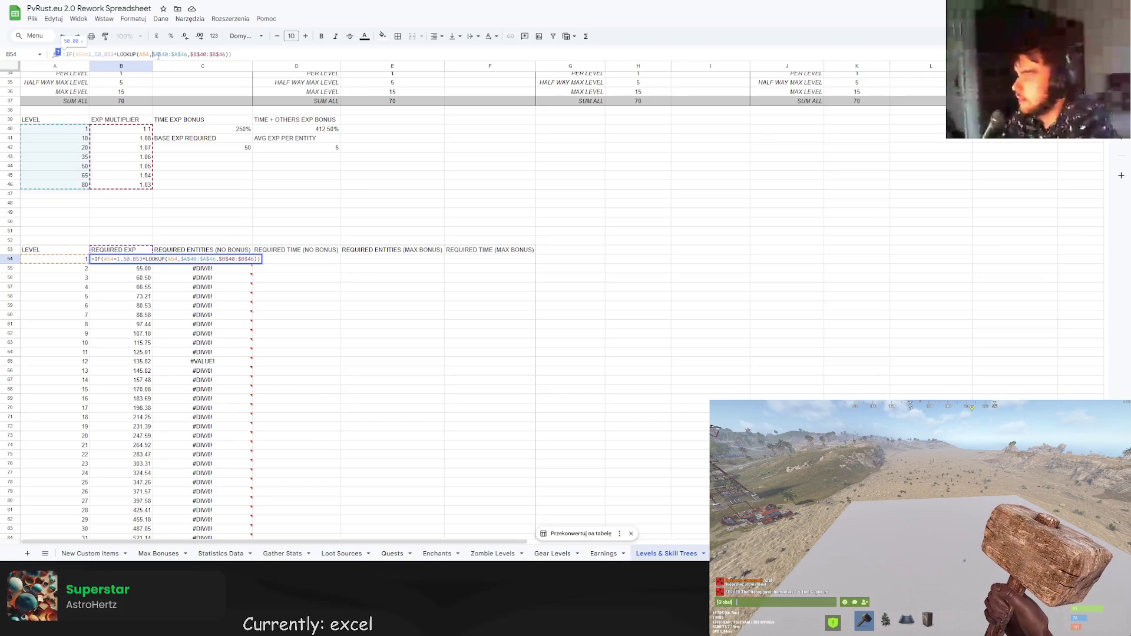
key("Delete")
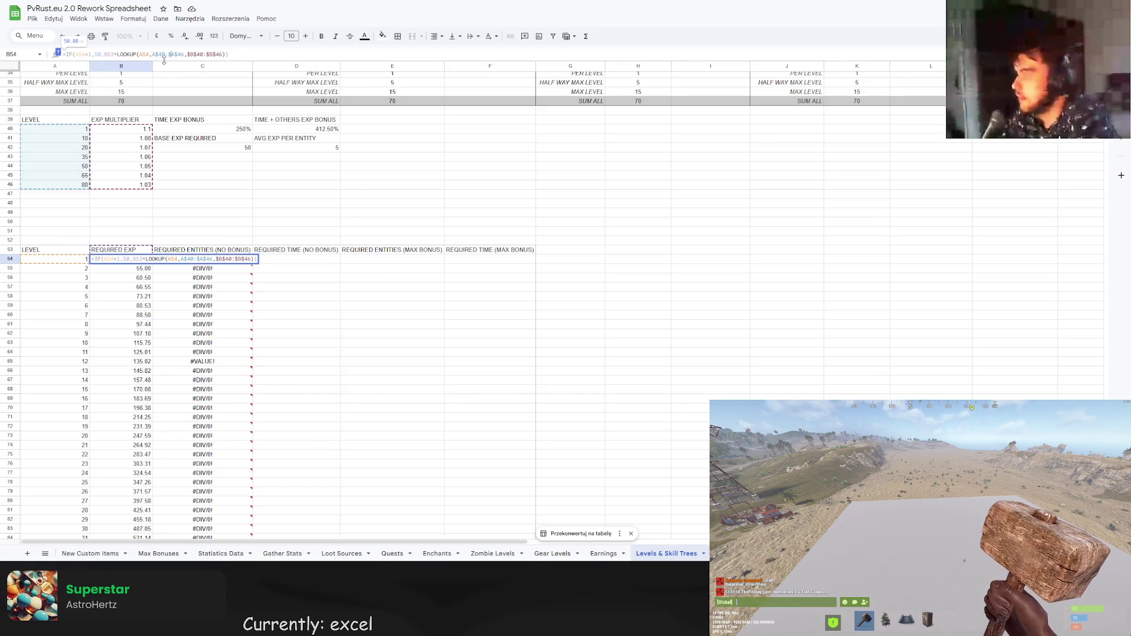
key("Delete")
key("Right")
key("Right")
key("Right")
key("Delete")
key("Right")
key("Right")
key("Right")
key("Delete")
key("Return")
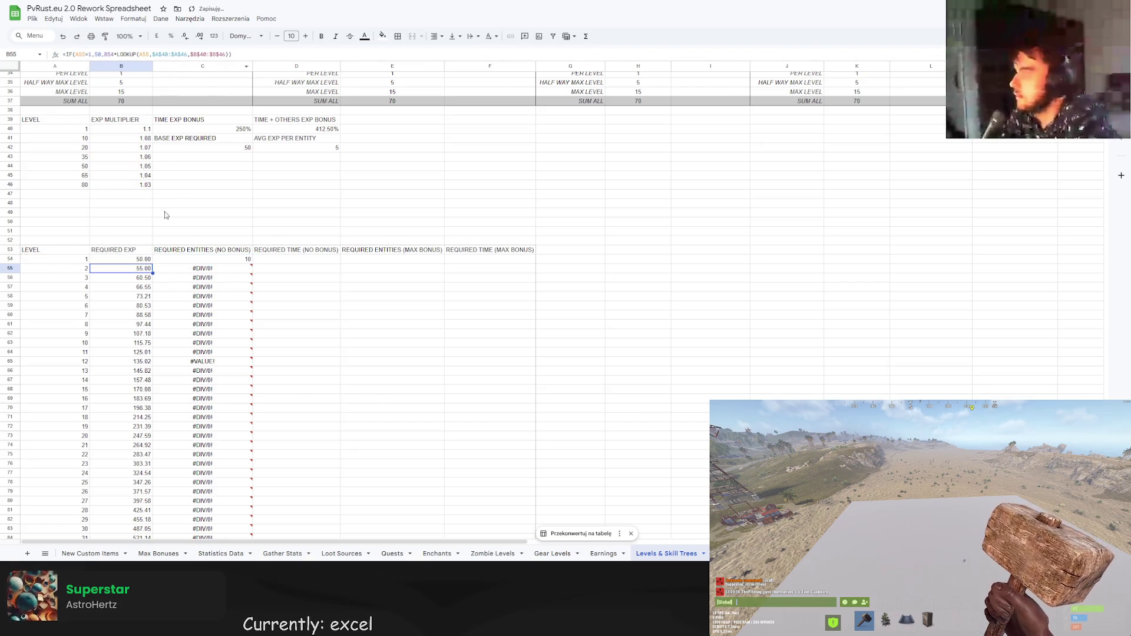
Copy C54's entities formula down through C103.
scroll(157, 402, "down", 5)
left_click(136, 450, "shift")
left_click(227, 257)
scroll(226, 257, "up", 5)
left_click(227, 260)
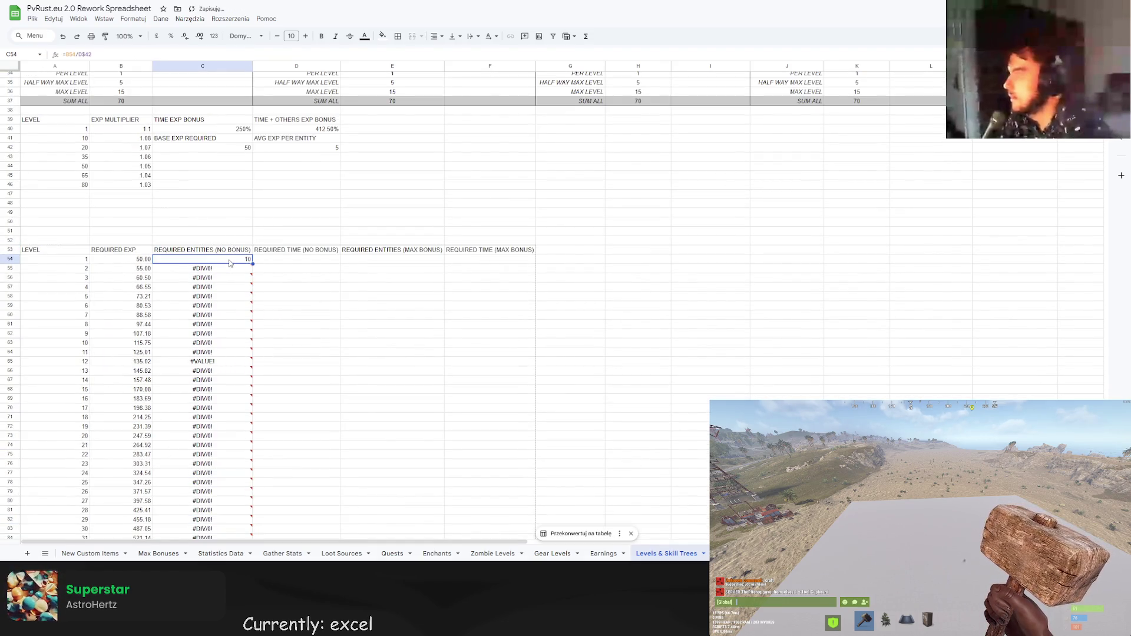
scroll(252, 341, "down", 4)
left_click_drag(253, 264, 238, 499)
Format the entity counts with two decimal places.
scroll(233, 348, "up", 5)
scroll(253, 289, "down", 3)
left_click(132, 19)
mouse_move(147, 61)
left_click(302, 98)
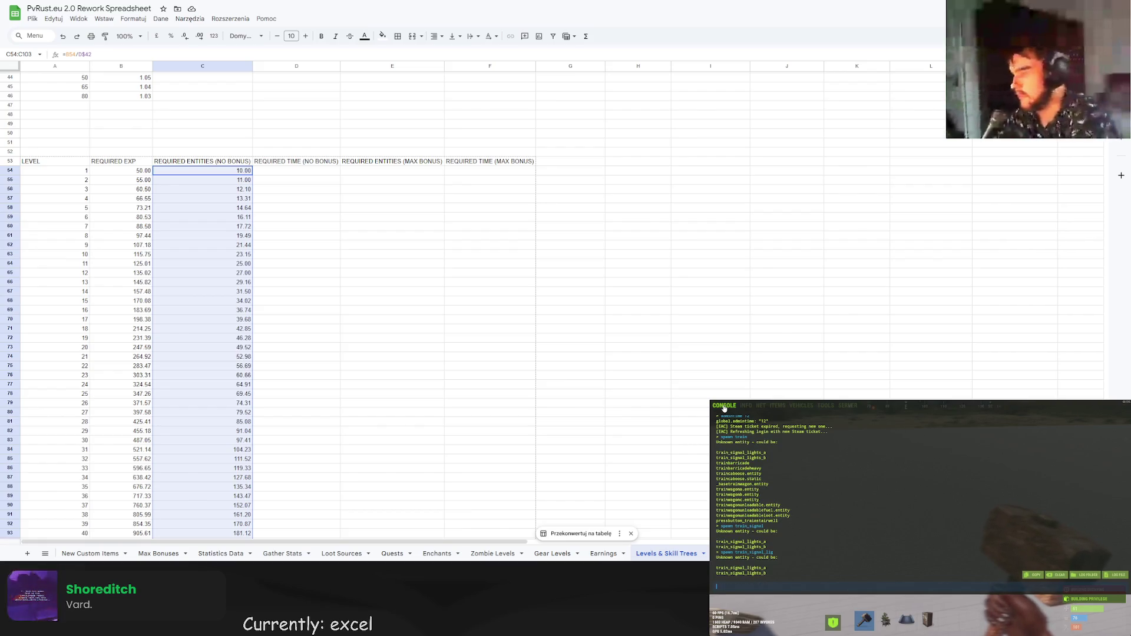
Run the ts_a command in the game console.
type("ts_a")
key("Return")
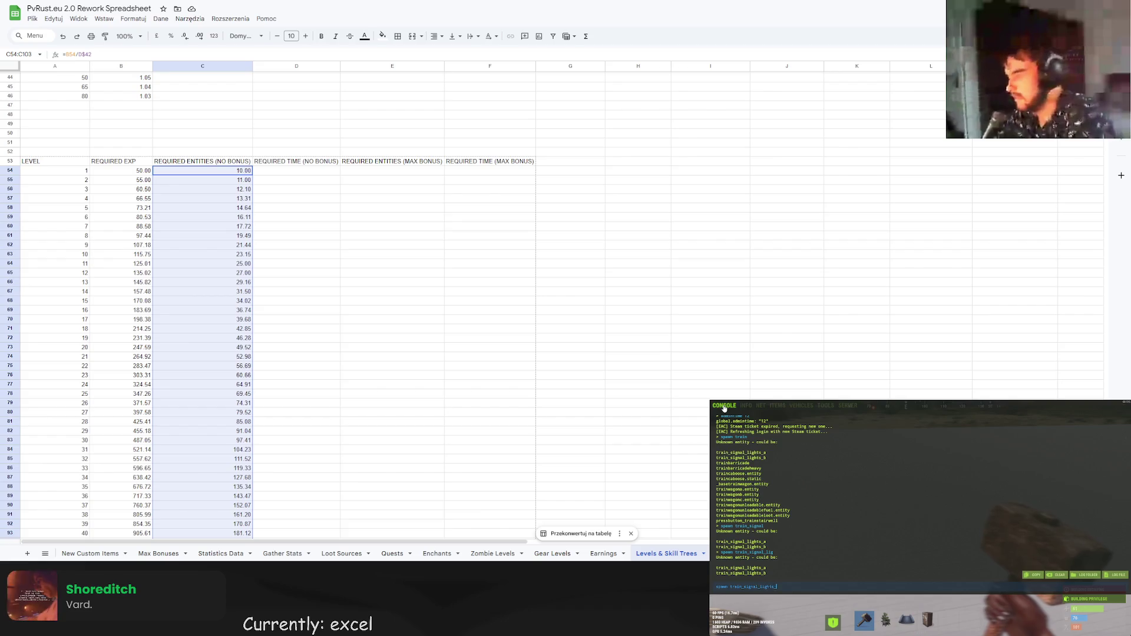
key("F1")
key("F1")
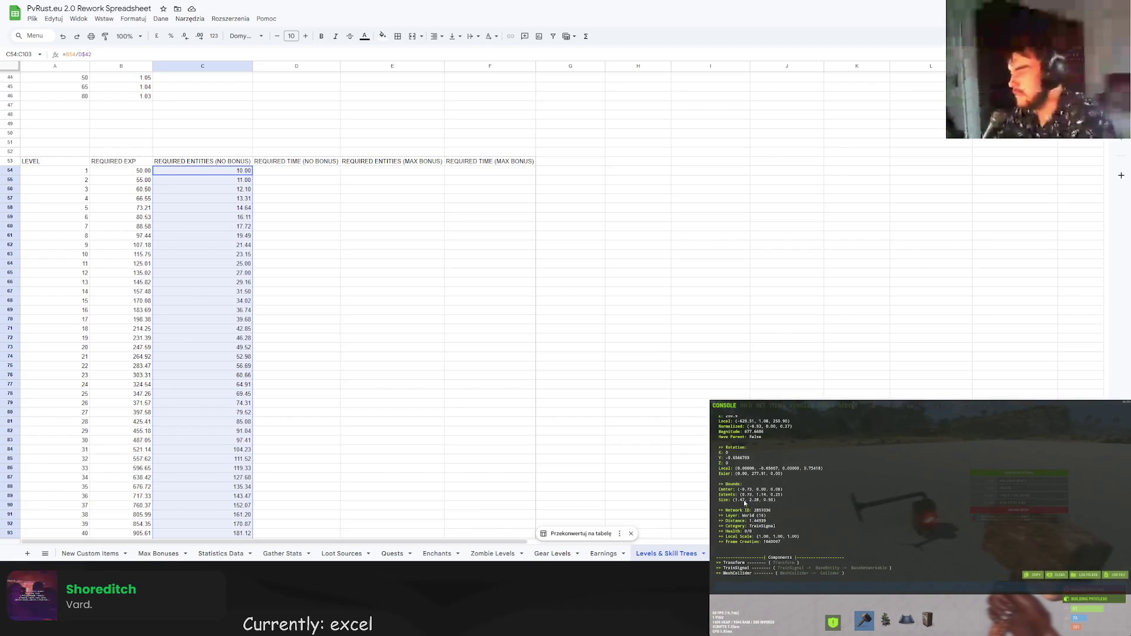
scroll(825, 472, "down", 1)
scroll(767, 472, "up", 1)
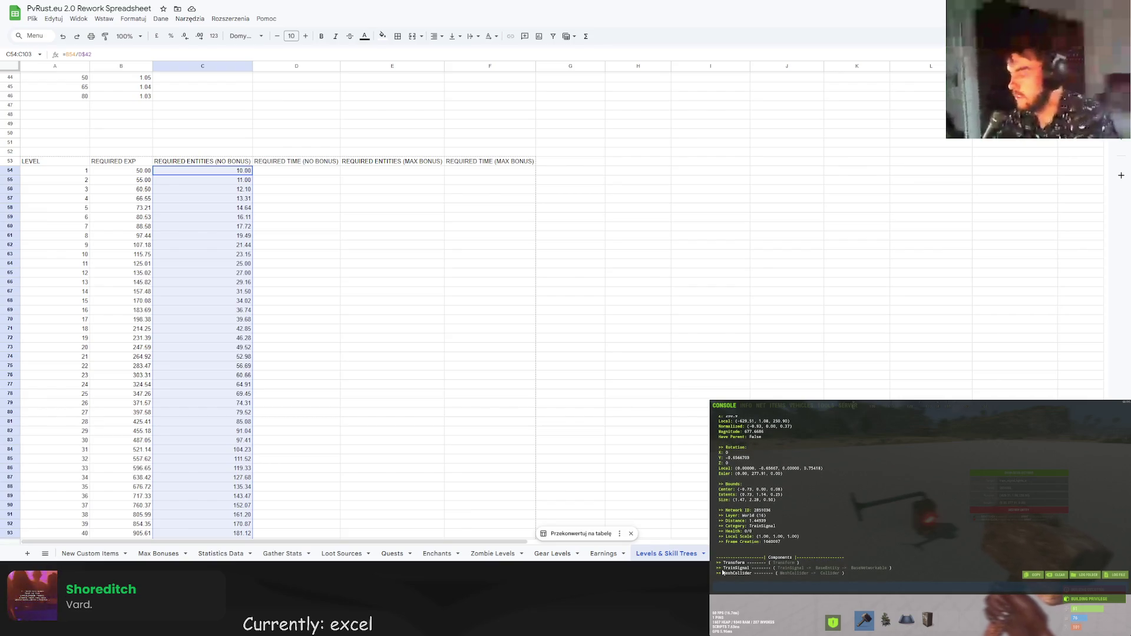
Inspect TrainSignal's RefreshLightState code in the decompiler, then return to the level table.
key("alt+Tab")
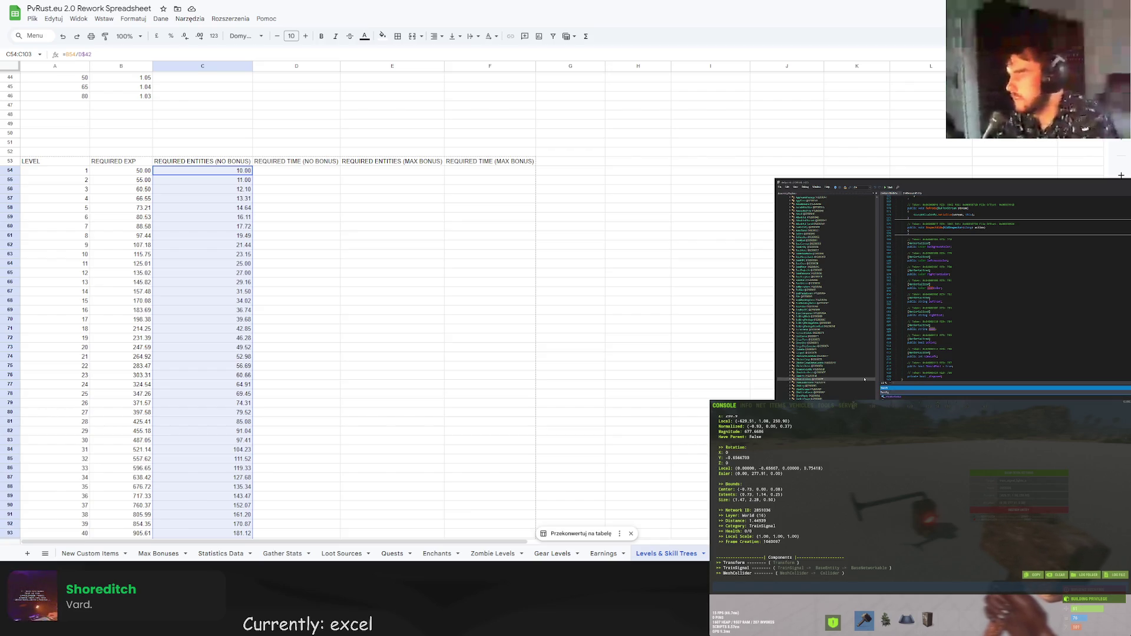
double_click(890, 388)
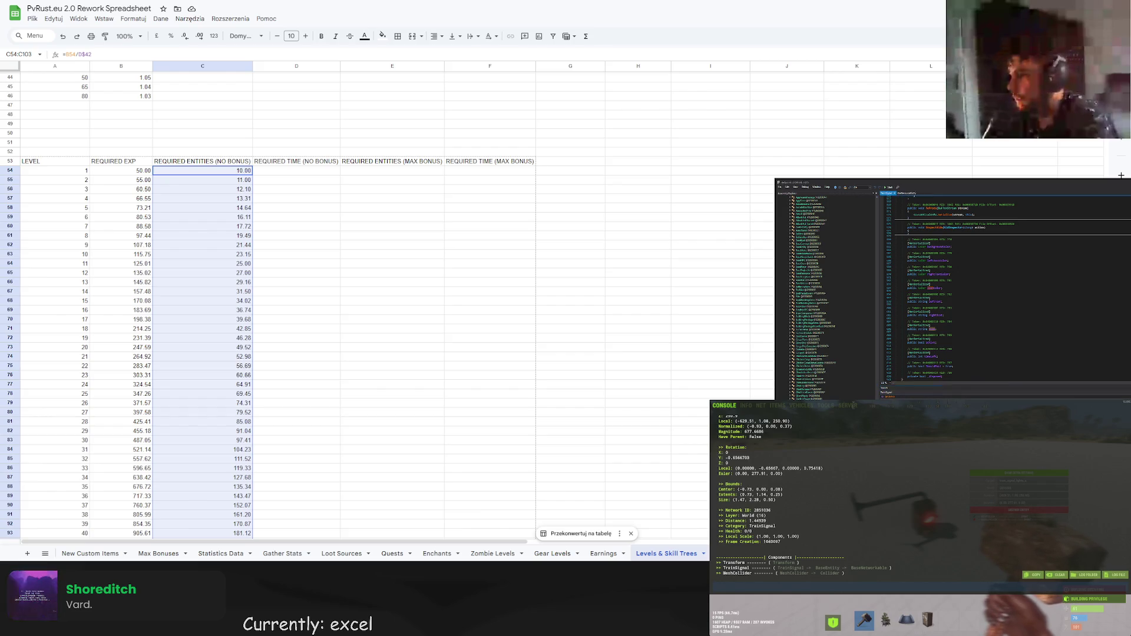
scroll(1077, 300, "down", 5)
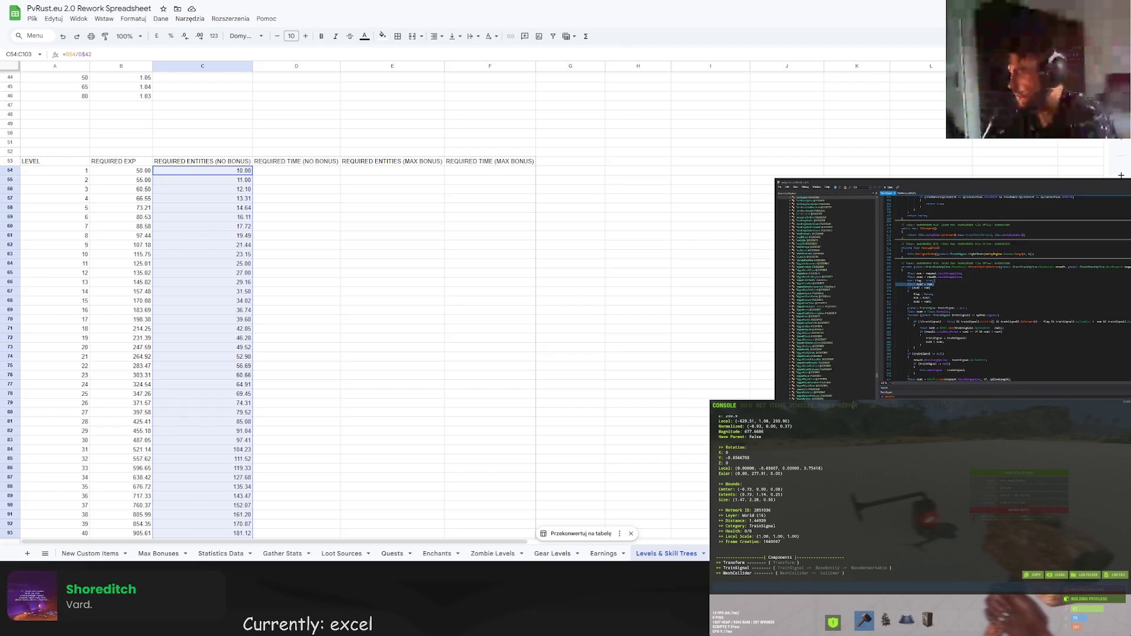
scroll(1078, 300, "down", 10)
scroll(1008, 283, "up", 10)
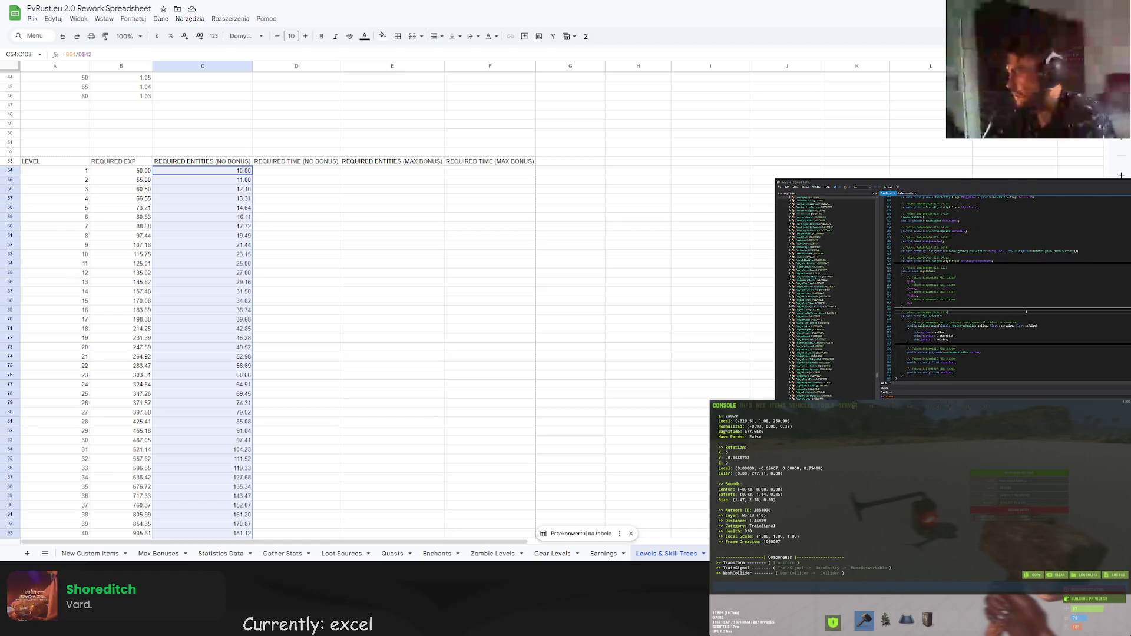
left_click_drag(903, 284, 1052, 307)
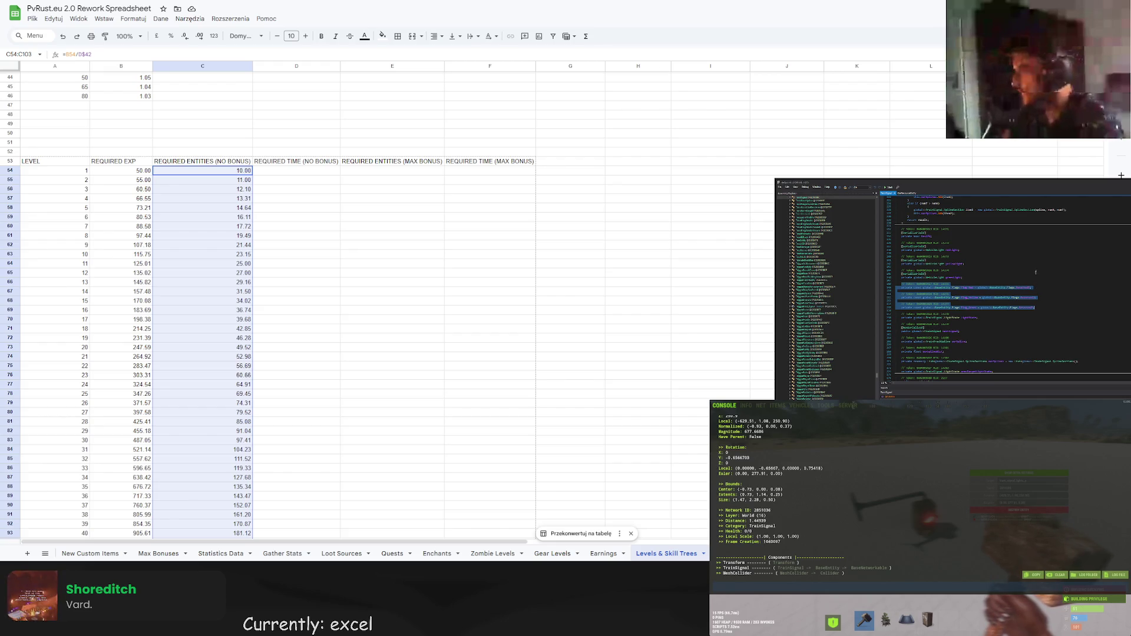
left_click(1042, 280)
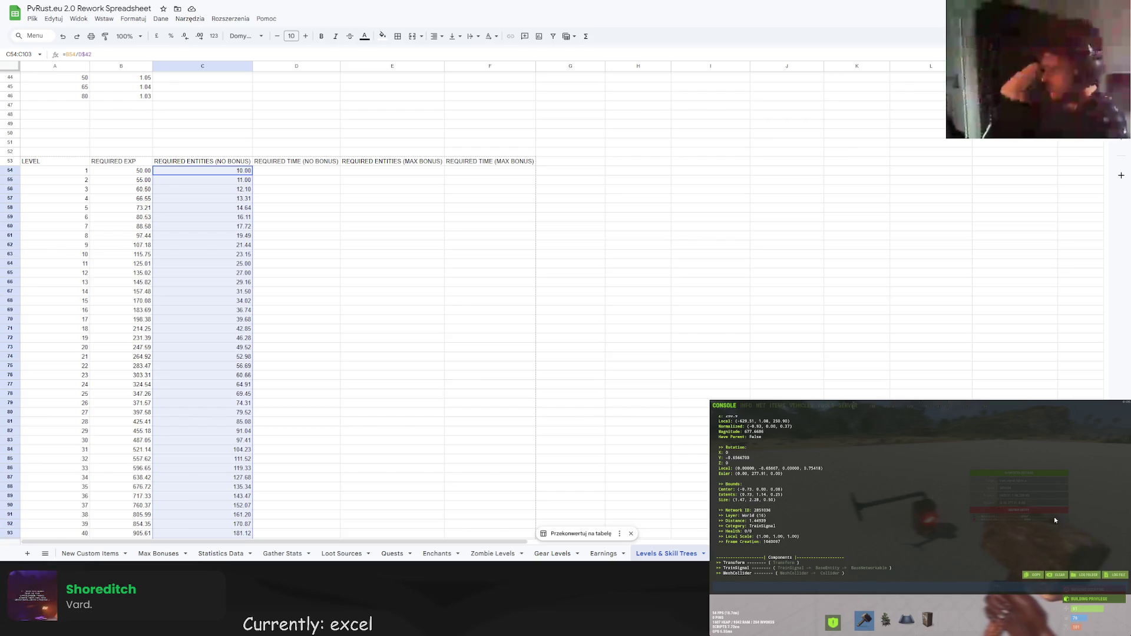
left_click(931, 273)
scroll(386, 328, "down", 5)
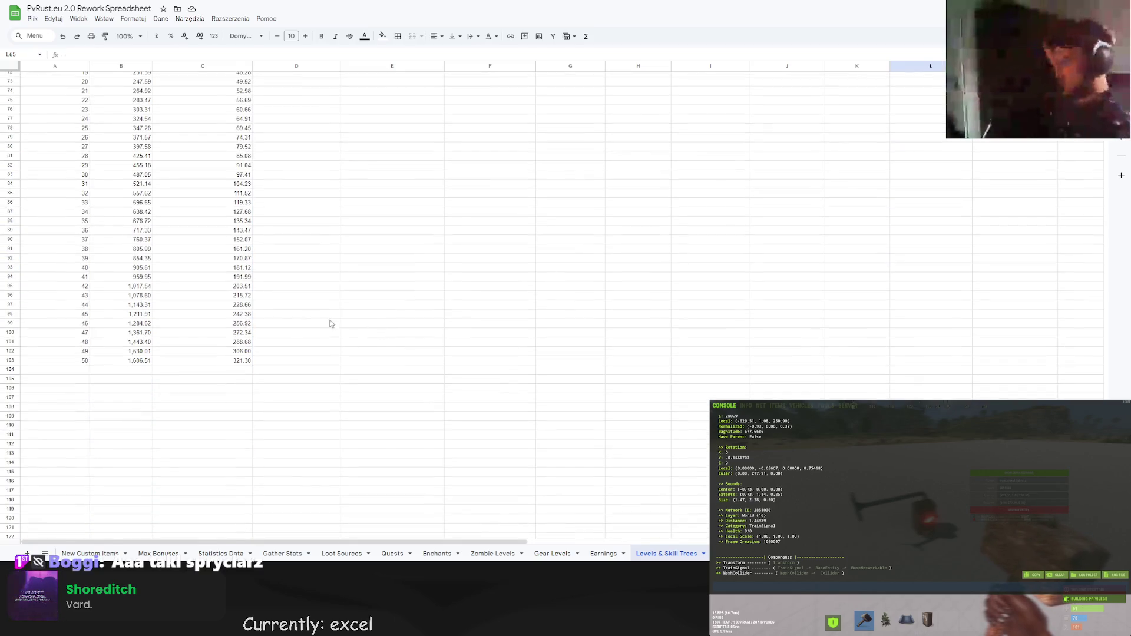
Rename TIME to MINUTES in the D53 header and widen column D.
scroll(330, 323, "up", 6)
left_click(310, 218)
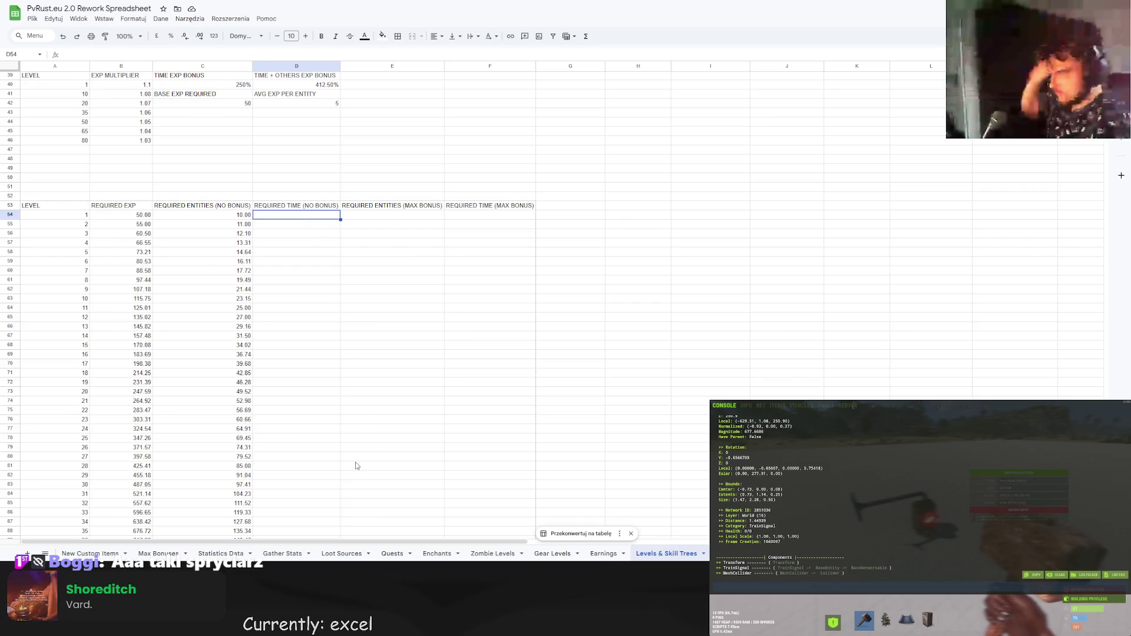
left_click(293, 205)
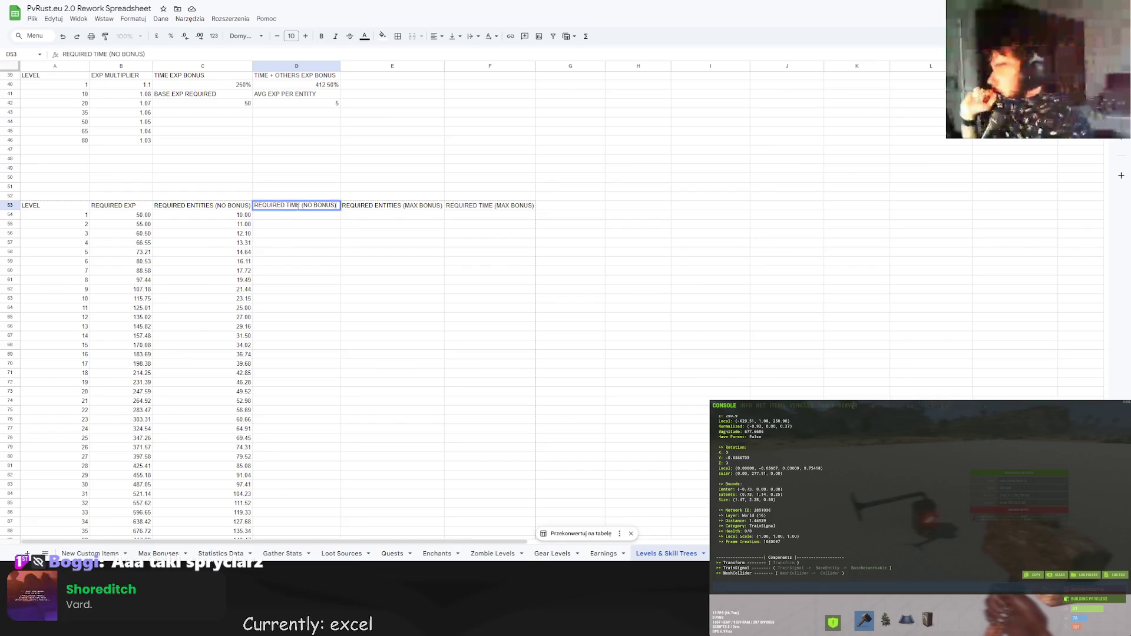
double_click(294, 205)
type("MINUTES")
key("Return")
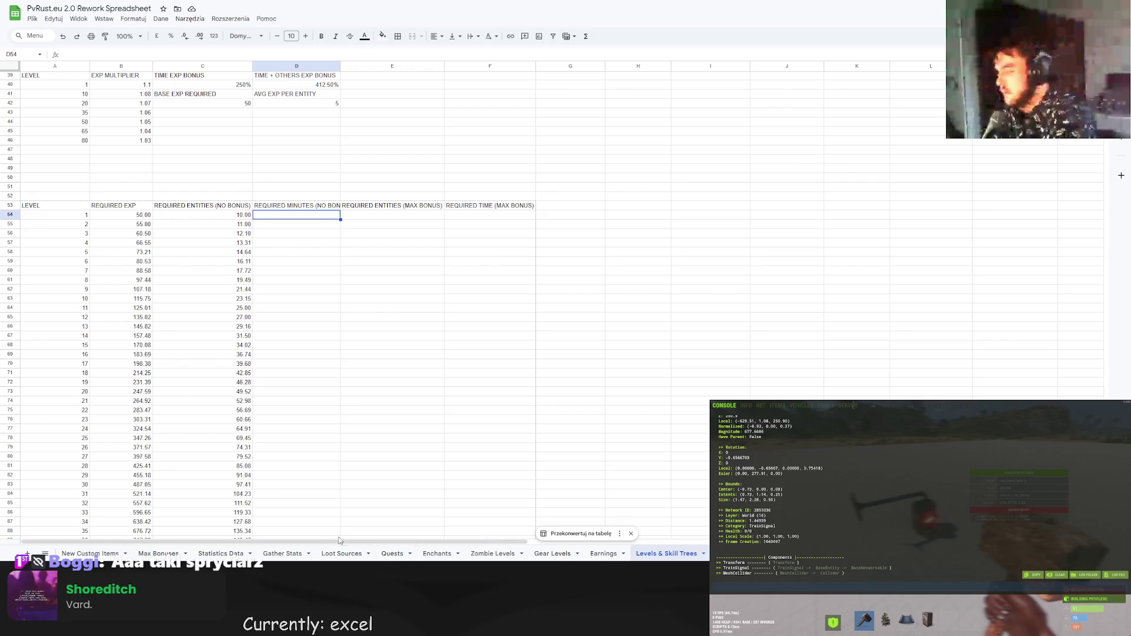
left_click(336, 75)
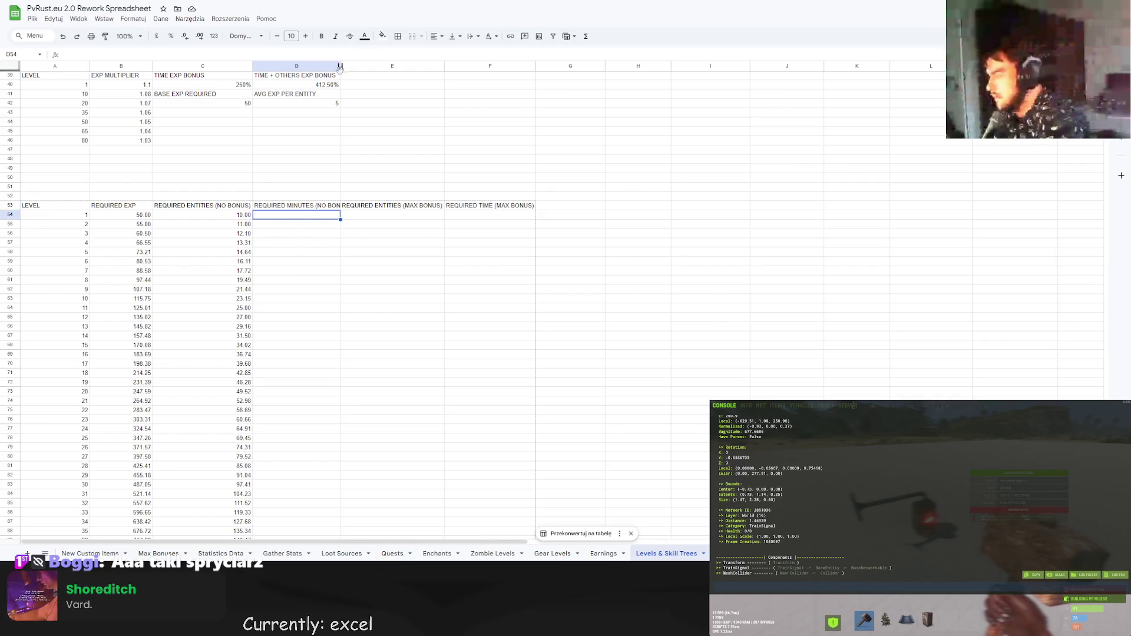
double_click(340, 66)
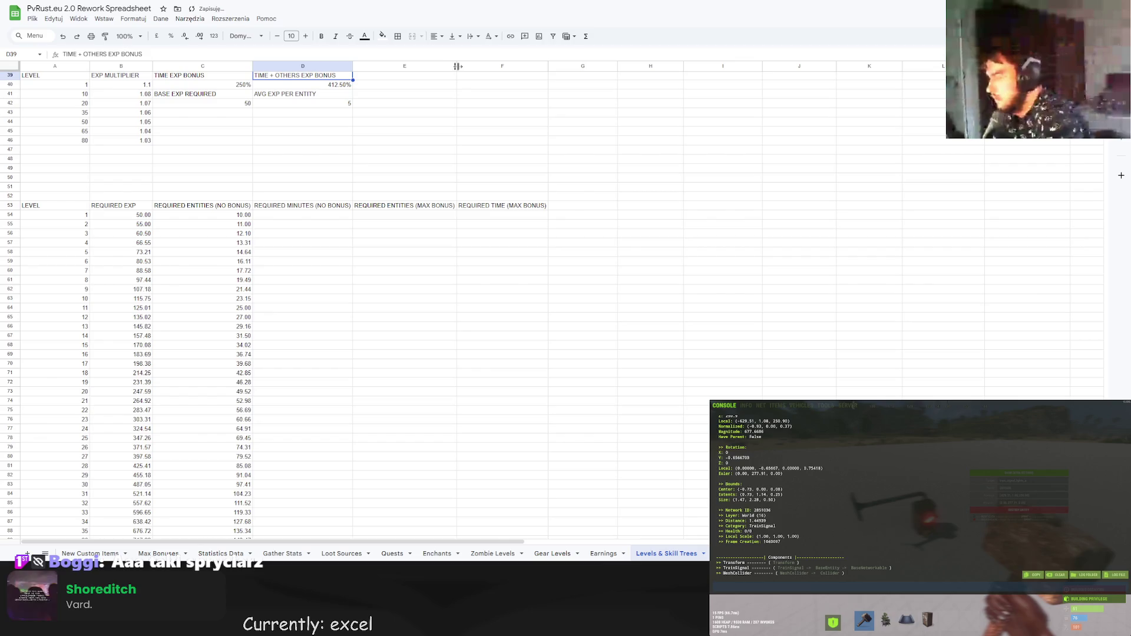
Shorten D53 and F53 to REQUIRED MIN., fitting columns D and F.
double_click(314, 211)
left_click_drag(314, 211, 300, 213)
key("BackSpace")
type(".")
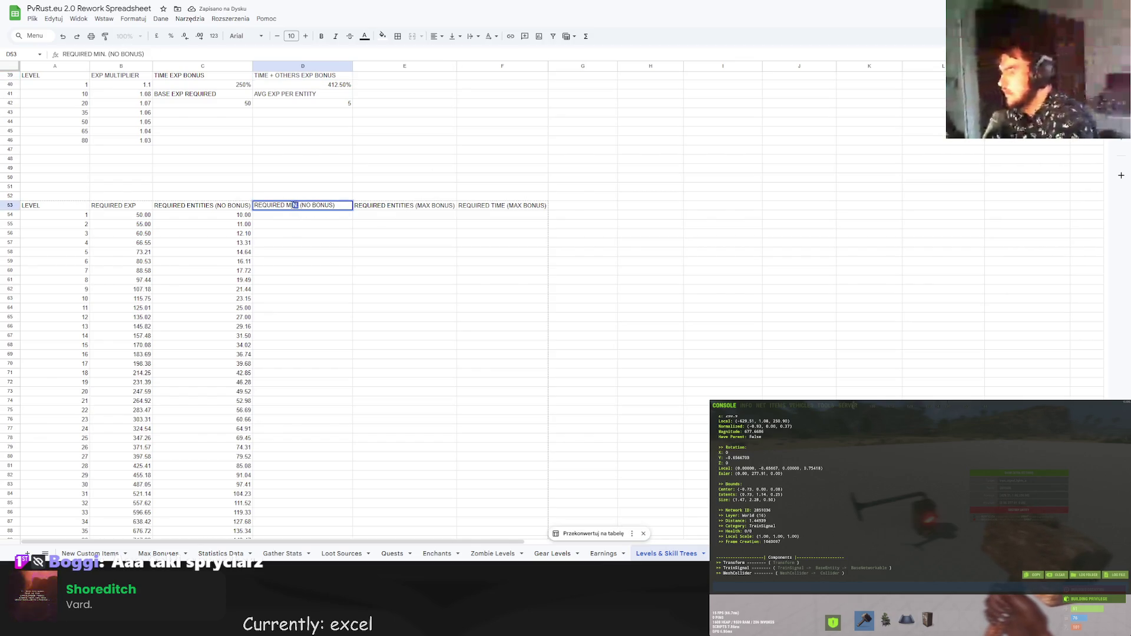
left_click(498, 205)
double_click(498, 205)
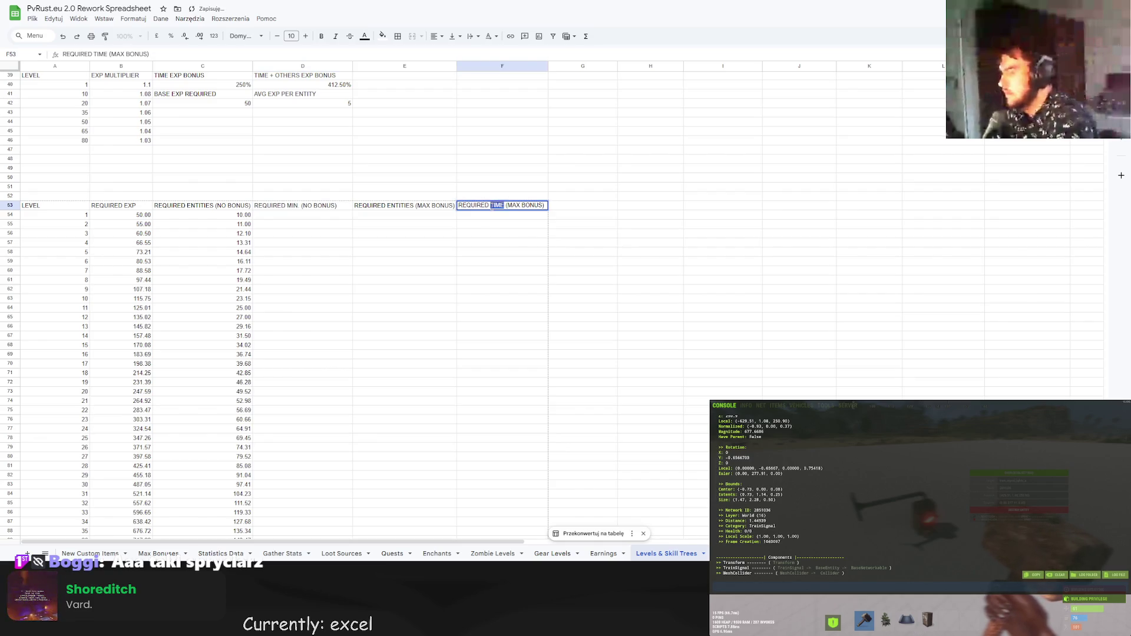
type("MIN.")
left_click(495, 179)
double_click(352, 65)
double_click(530, 67)
left_click(486, 141)
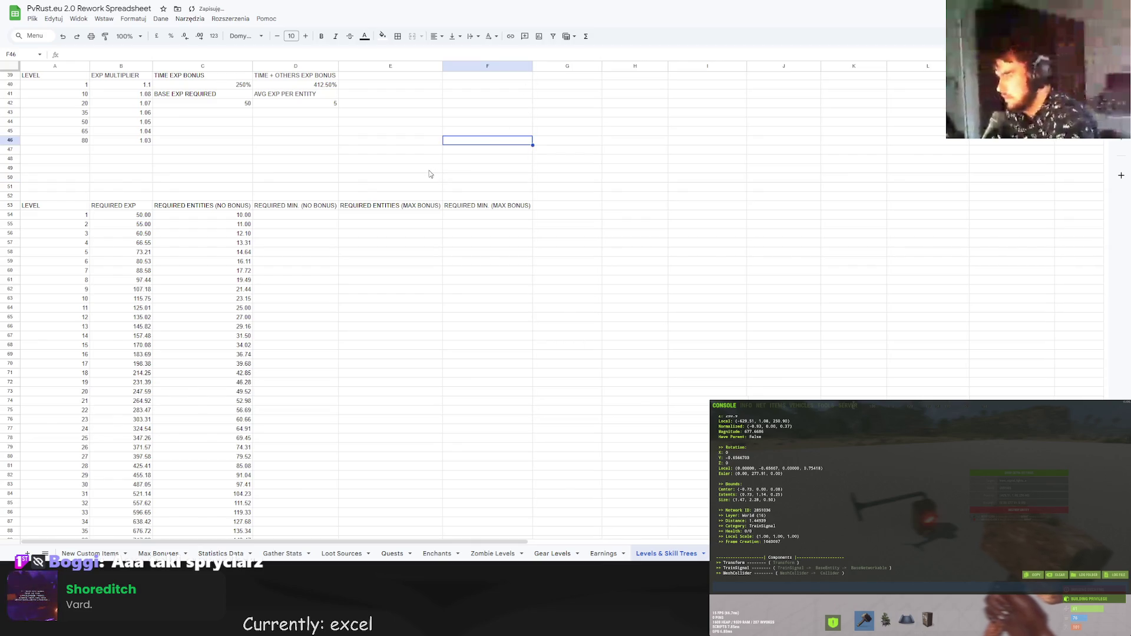
Abbreviate C53 to REQUIRED ENT. (NO BONUS) and fit column C.
left_click(372, 209)
left_click(187, 205)
double_click(187, 204)
type("ENT.")
double_click(187, 205)
left_click(231, 105)
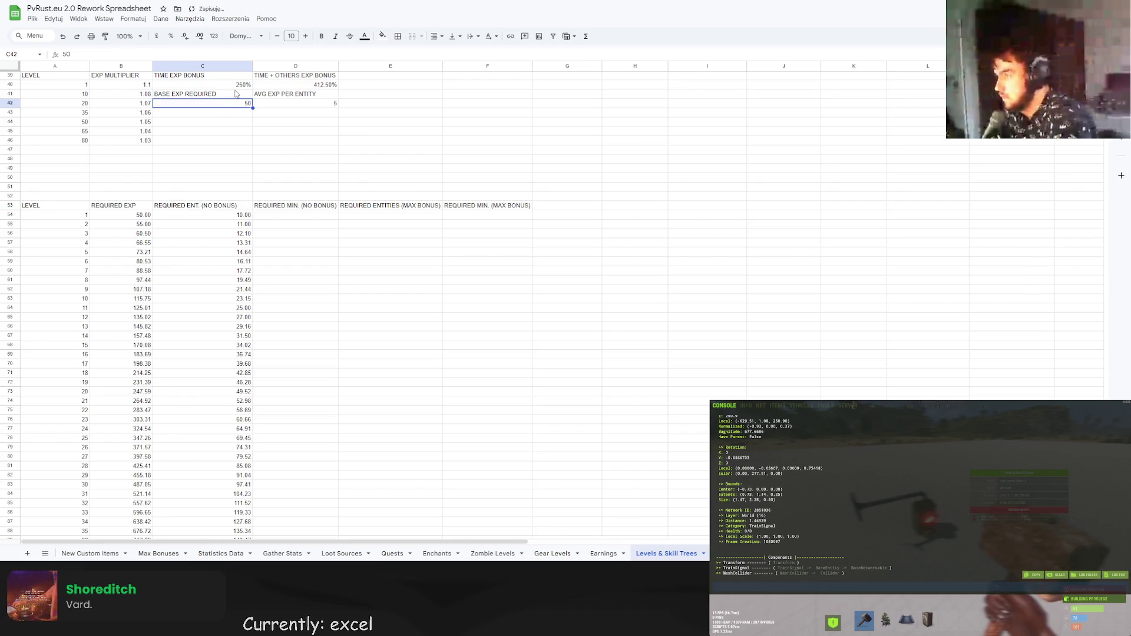
double_click(253, 66)
Abbreviate E53 to REQUIRED ENT. (MAX BONUS) and fit column E.
left_click(356, 211)
double_click(365, 207)
double_click(366, 205)
type("ENT.")
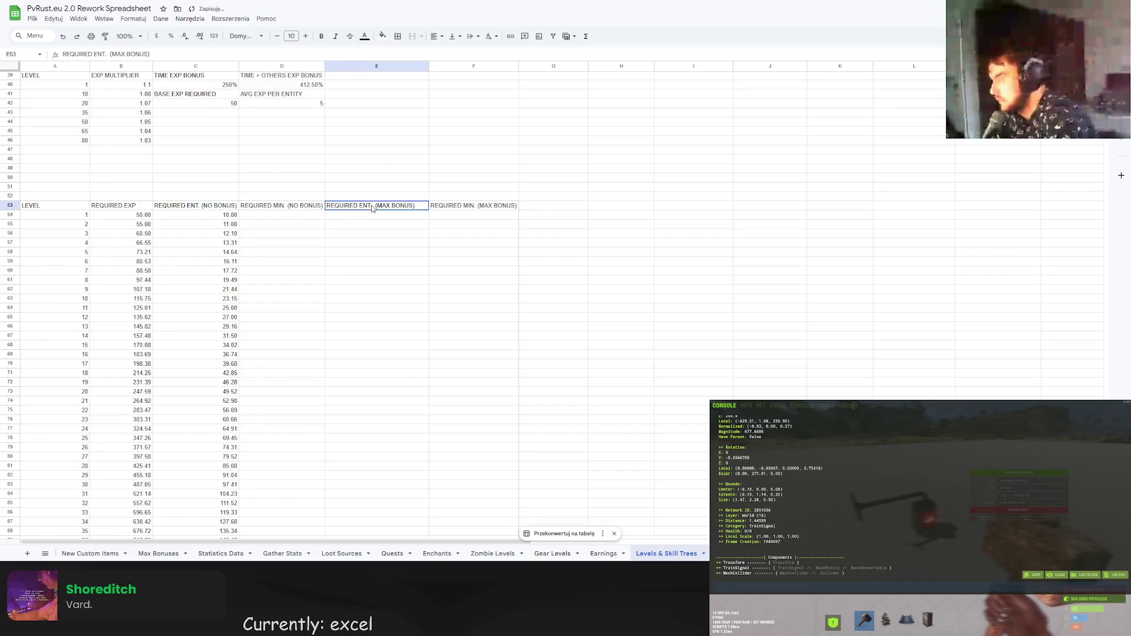
key("Return")
right_click(421, 67)
left_click(471, 376)
left_click(392, 132)
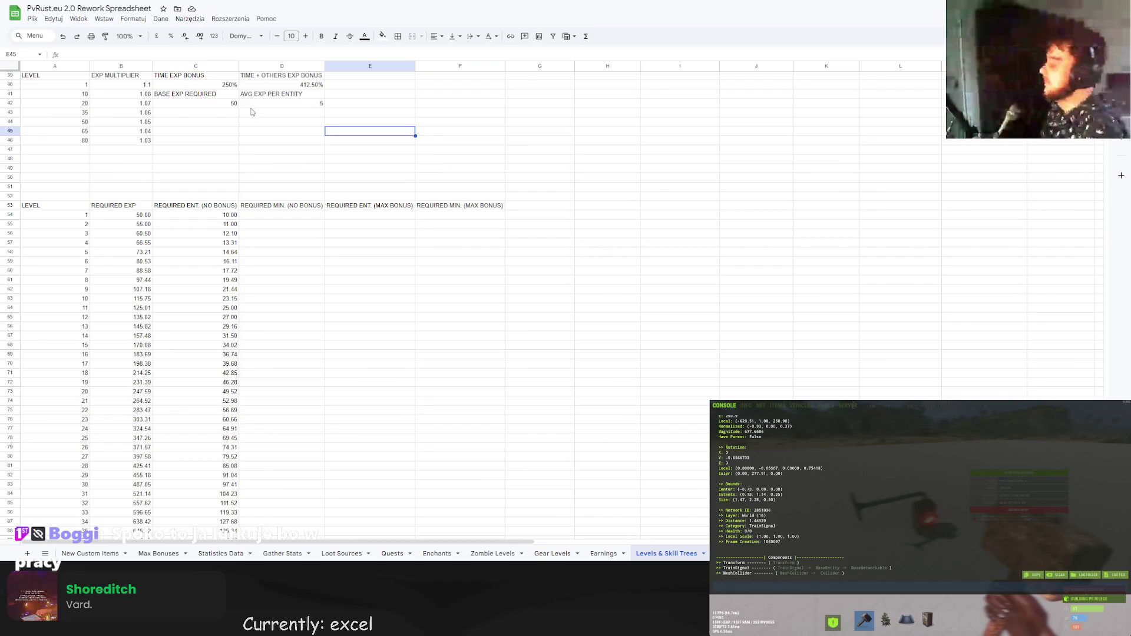
Check the D53 header and select D54, the first minutes cell.
left_click(248, 179)
left_click(295, 217)
left_click(269, 205)
left_click(266, 218)
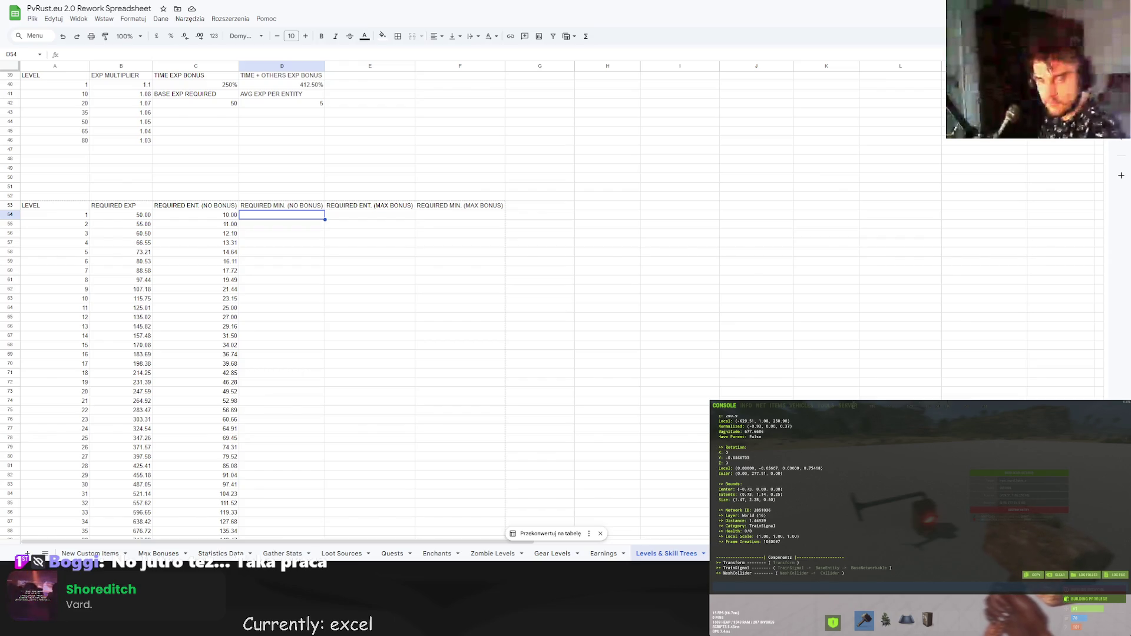
left_click(541, 234)
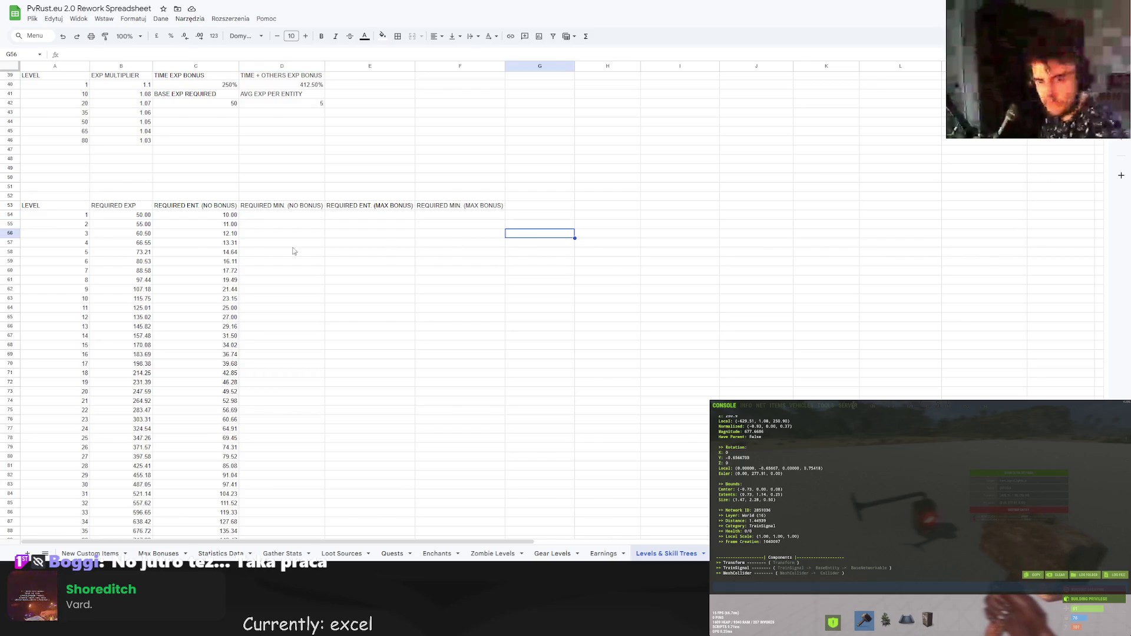
left_click(245, 254)
left_click(301, 220)
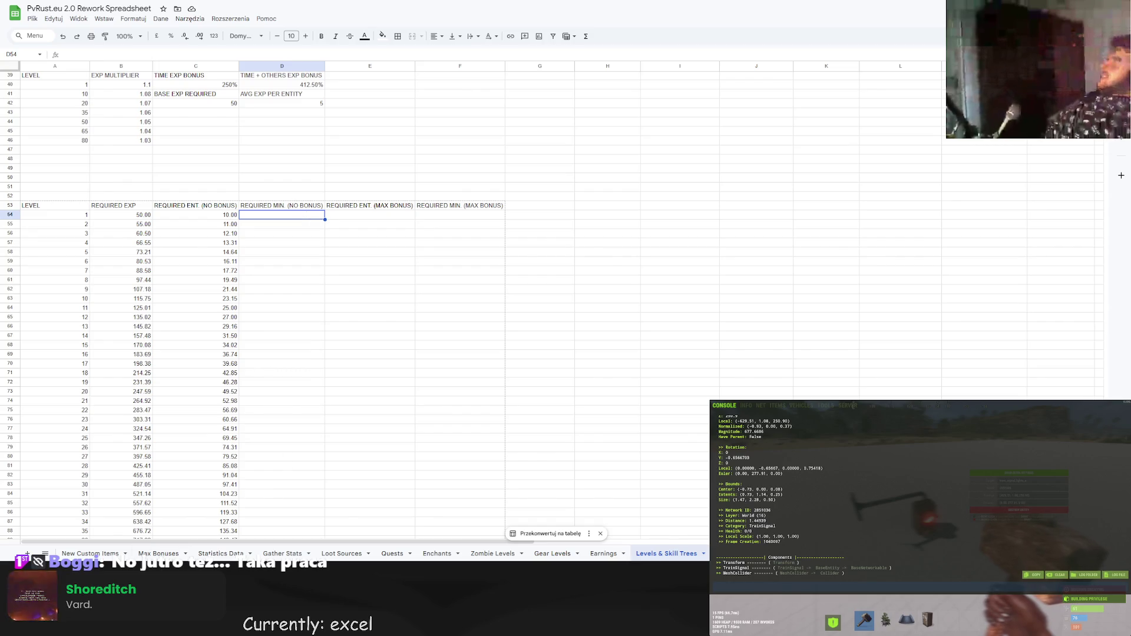
Inspect the AVG LUMBERJACK formula on the Statistics Data sheet.
left_click(158, 554)
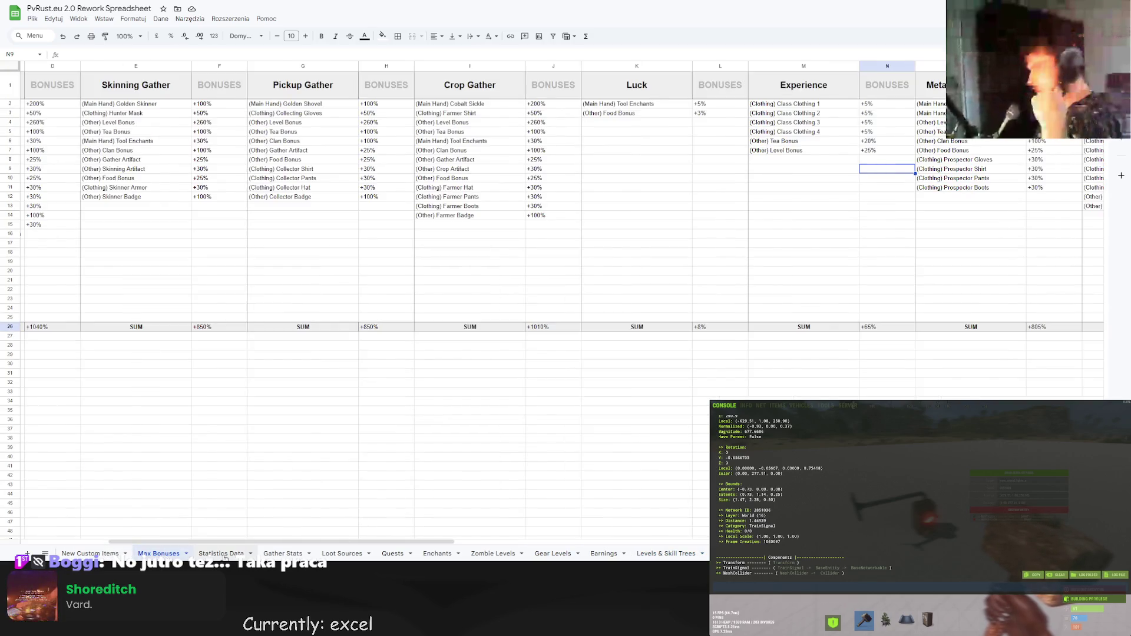
left_click(223, 554)
left_click(545, 433)
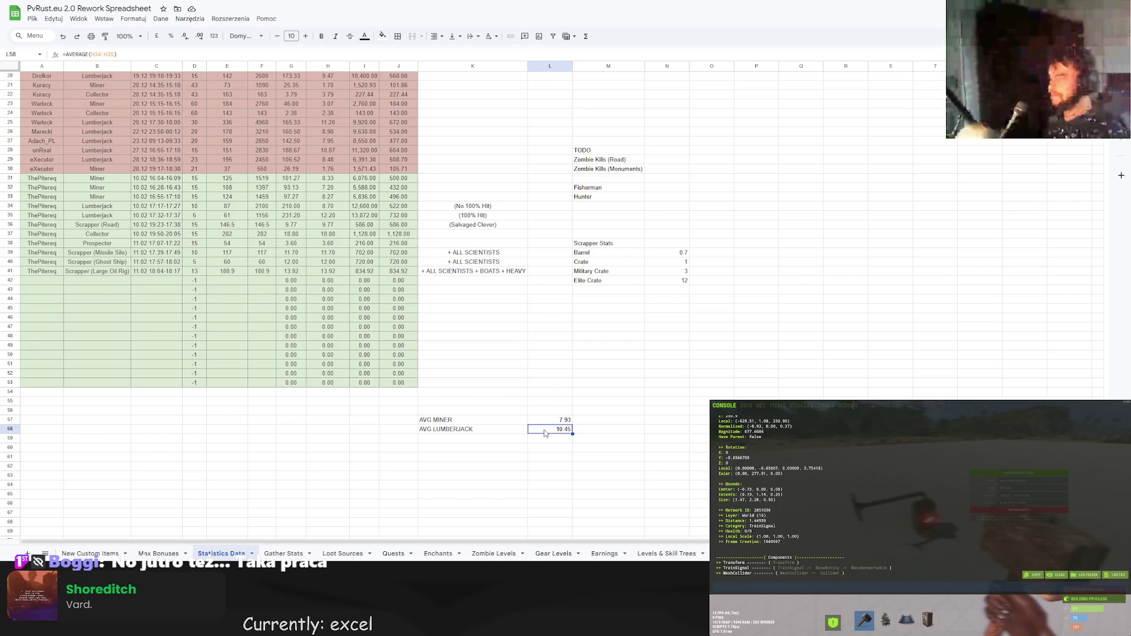
scroll(511, 407, "up", 5)
left_click(102, 54)
key("Escape")
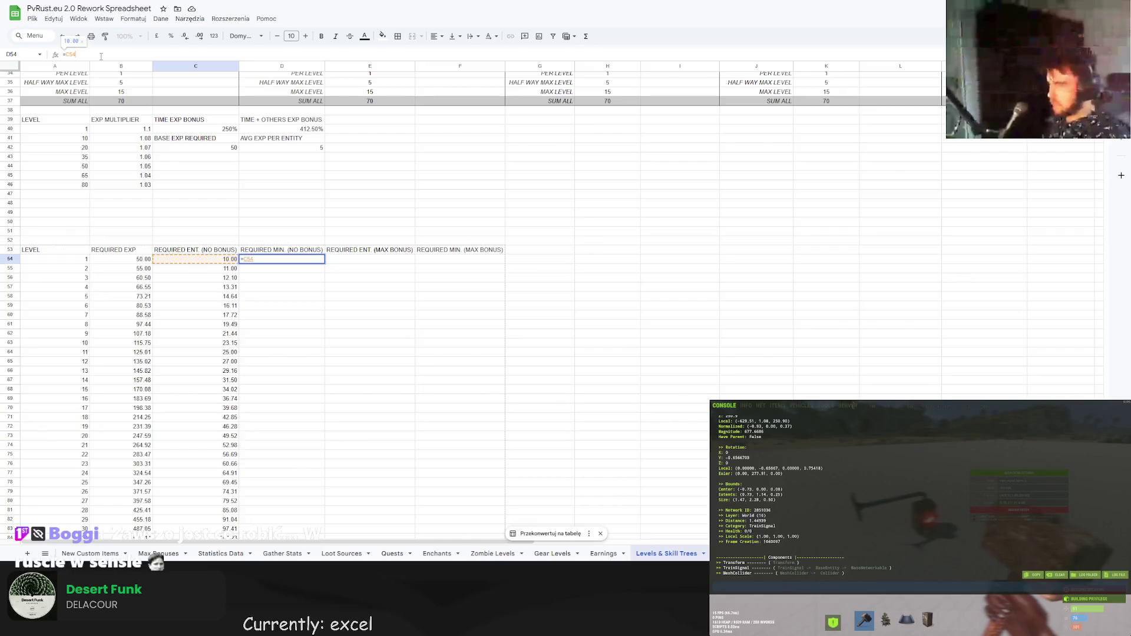
Divide D54 by Statistics Data's AVG LUMBERJACK value and commit the formula.
type("/")
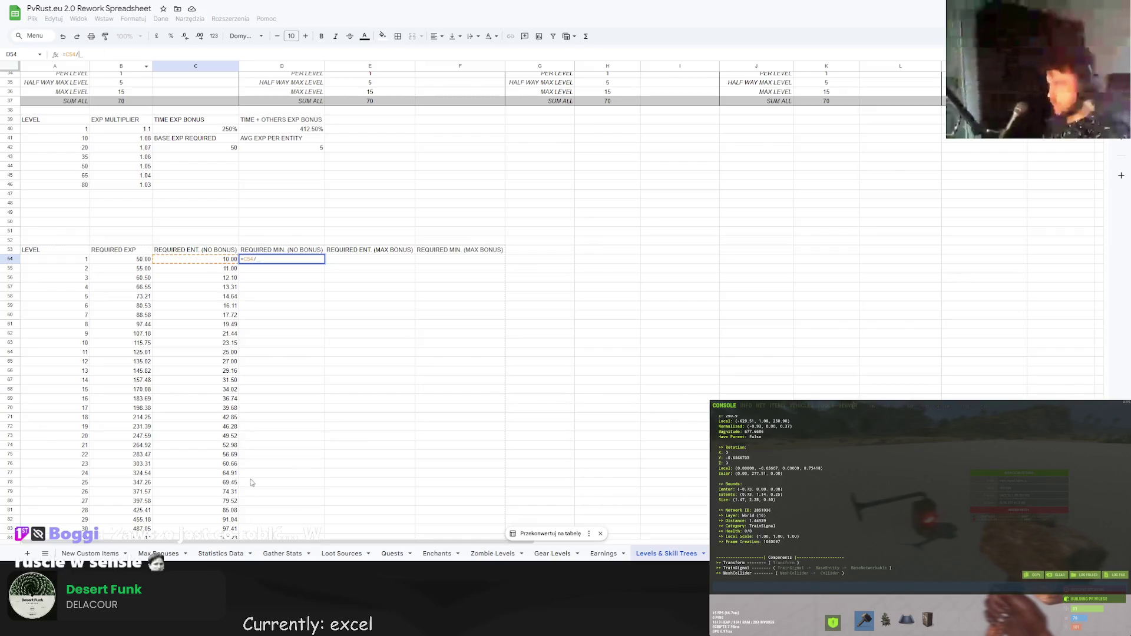
left_click(221, 554)
left_click(559, 386)
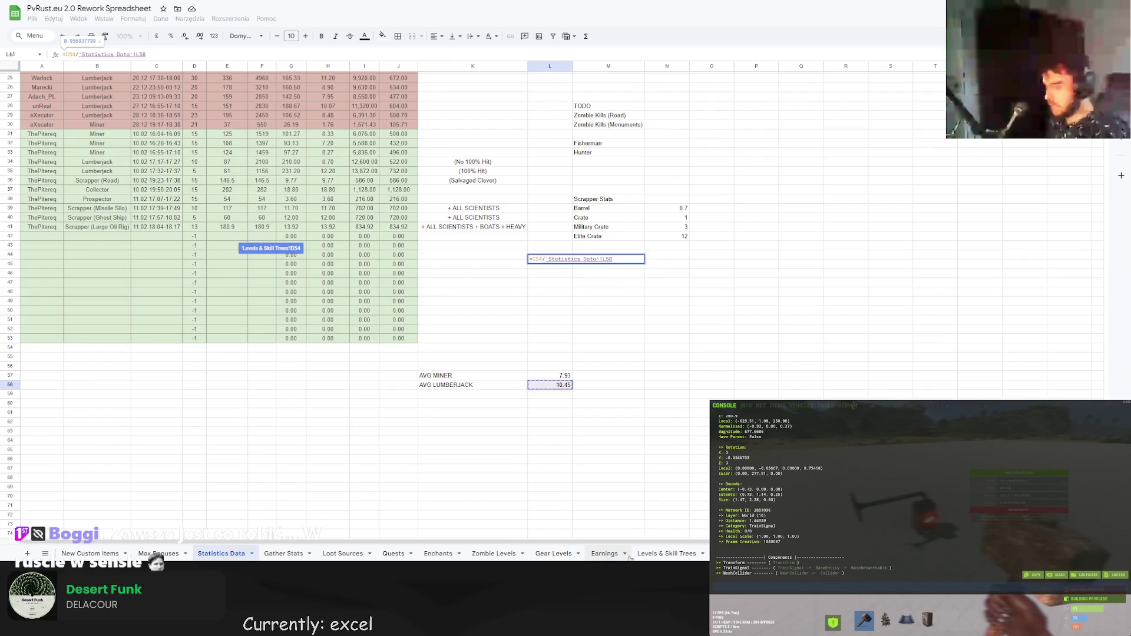
left_click(666, 554)
left_click(161, 55)
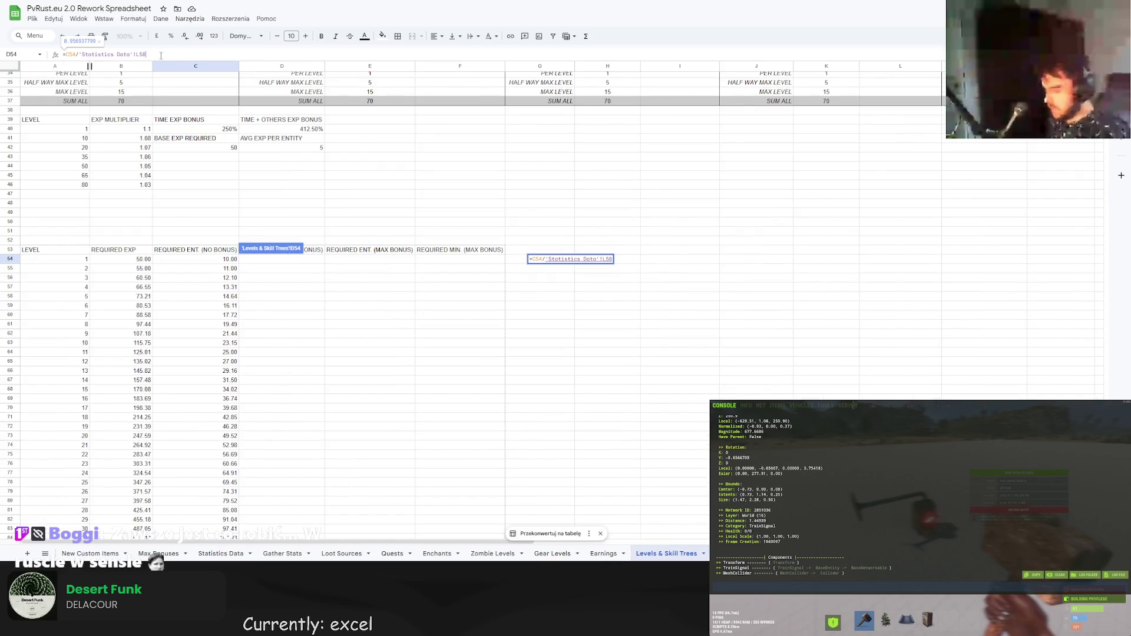
key("Return")
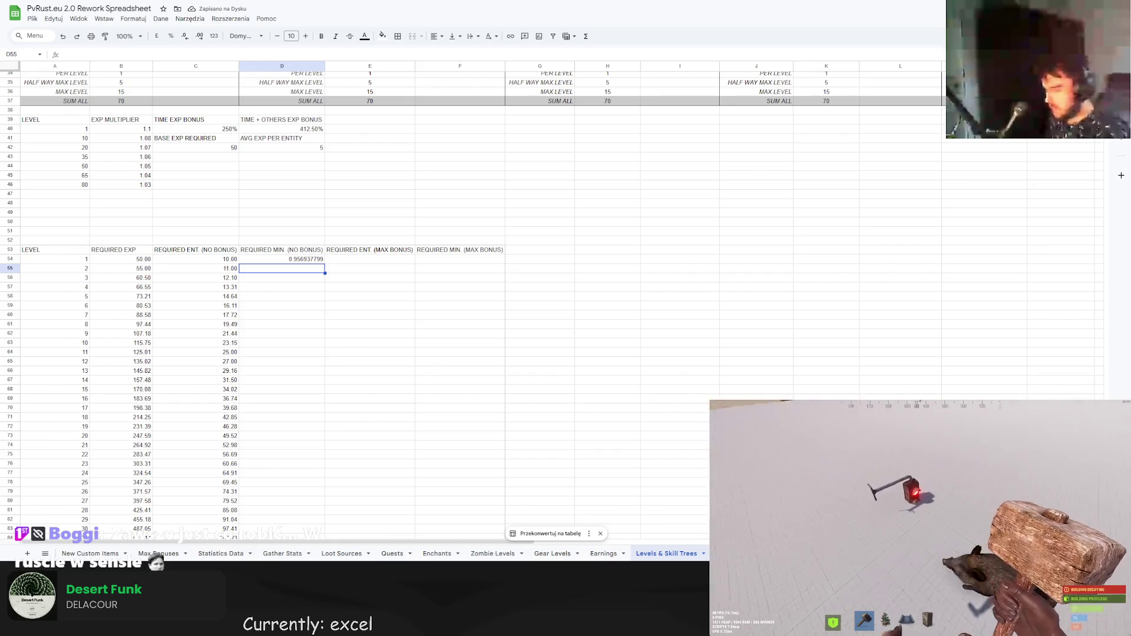
Try filling the minutes formula down column D, then undo the #DIV/0! result.
key("Left")
key("Down")
key("Down")
key("Down")
left_click(318, 260)
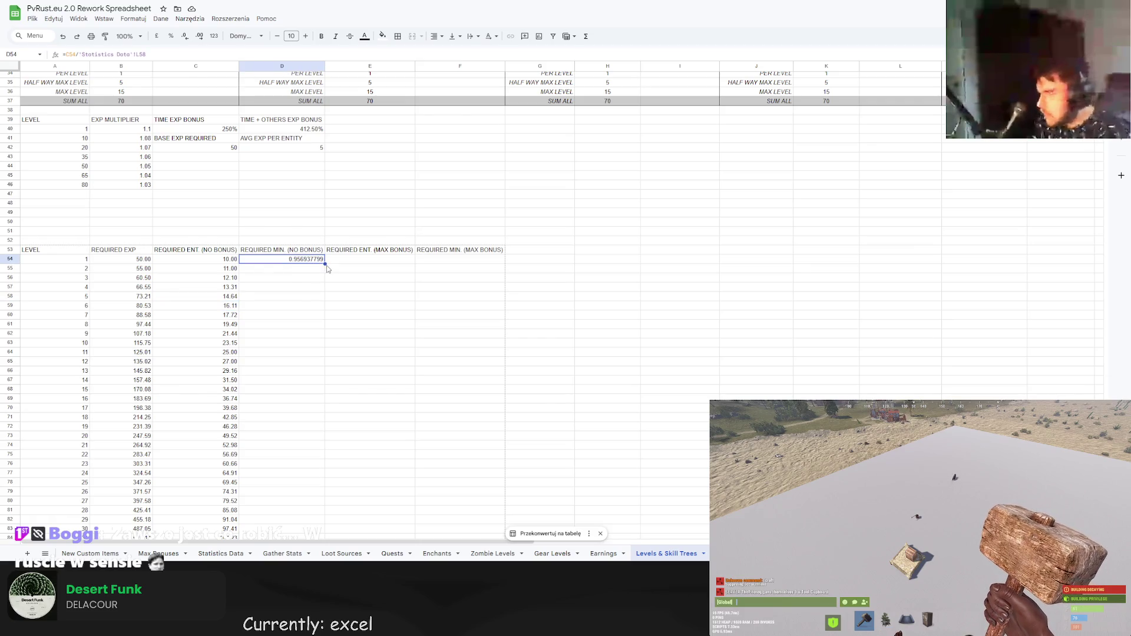
left_click_drag(325, 264, 318, 295)
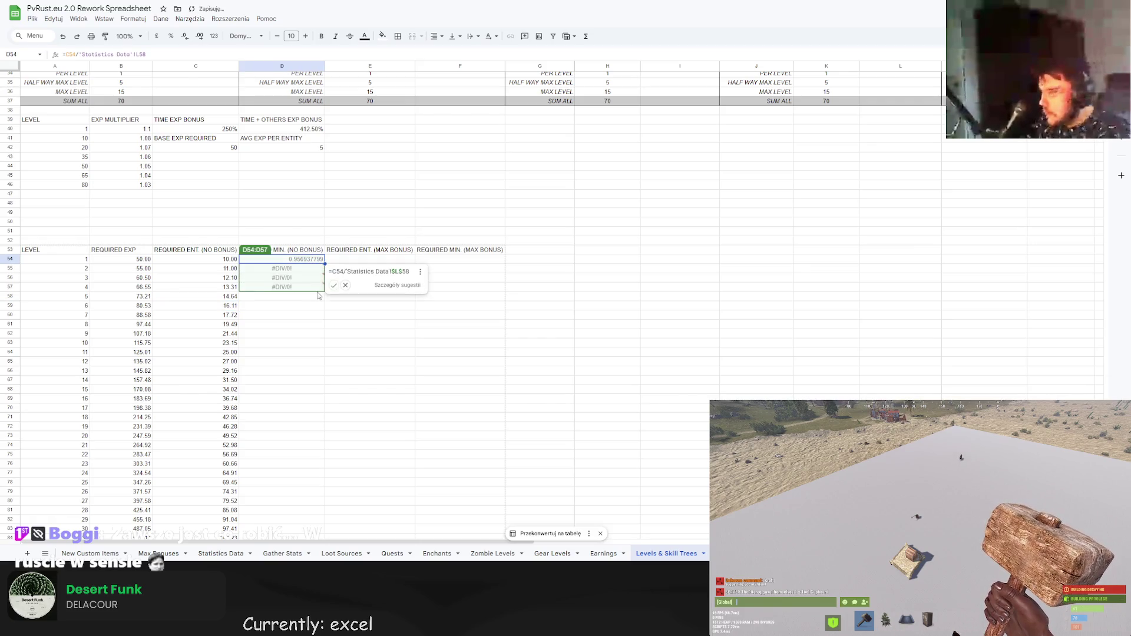
key("ctrl+z")
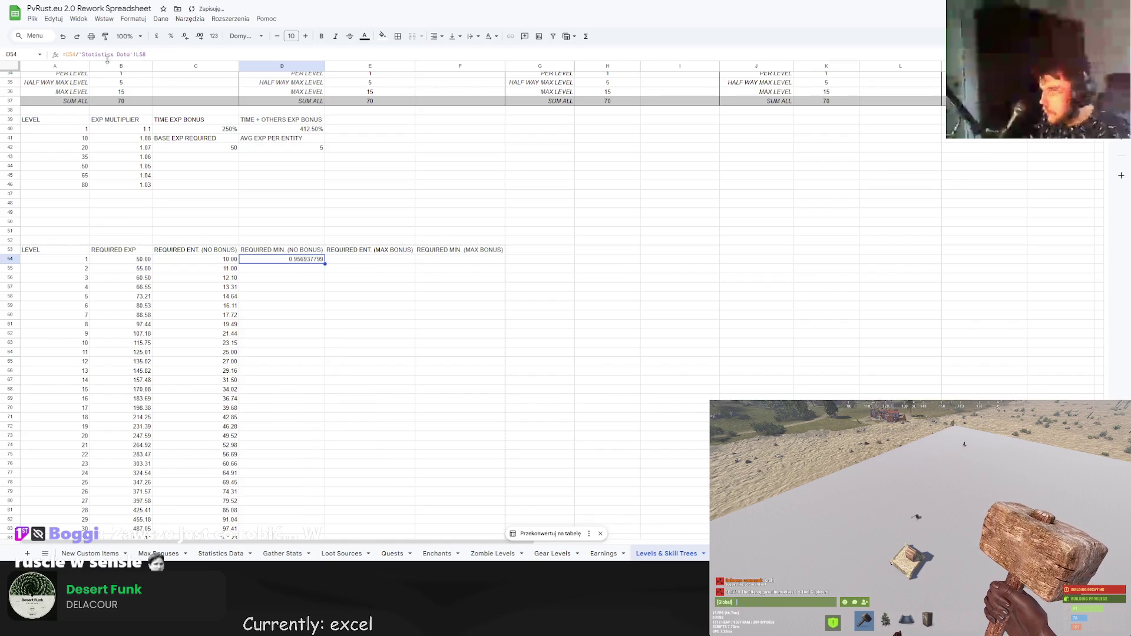
Lock the Statistics Data reference with $ and accept the autofill down to level 50.
left_click(136, 54)
type("$L$")
key("Return")
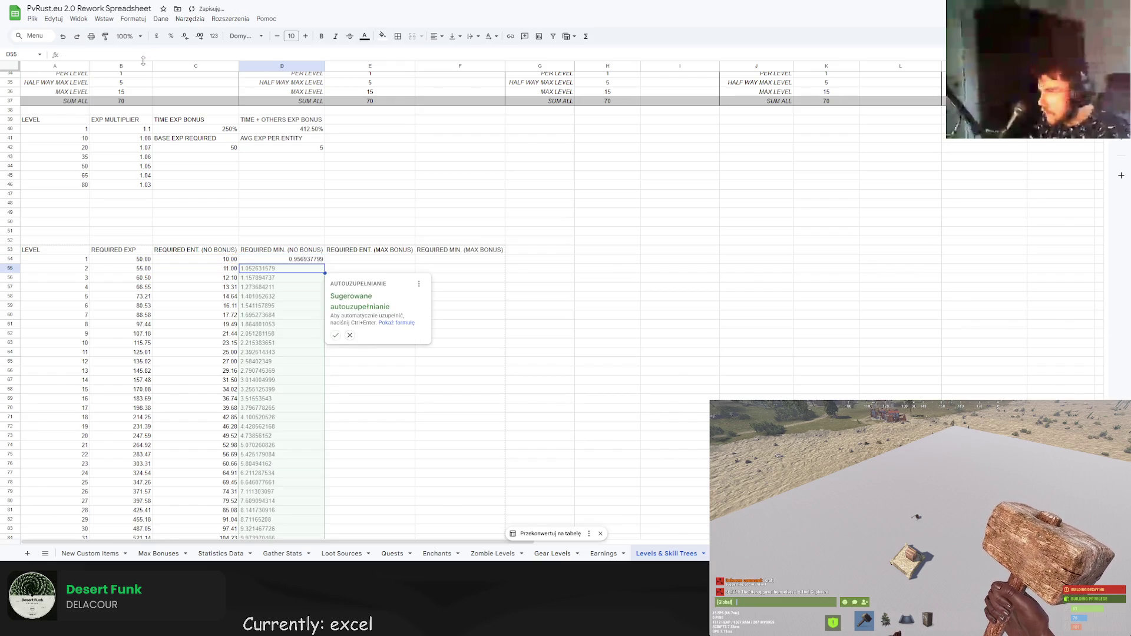
left_click(335, 335)
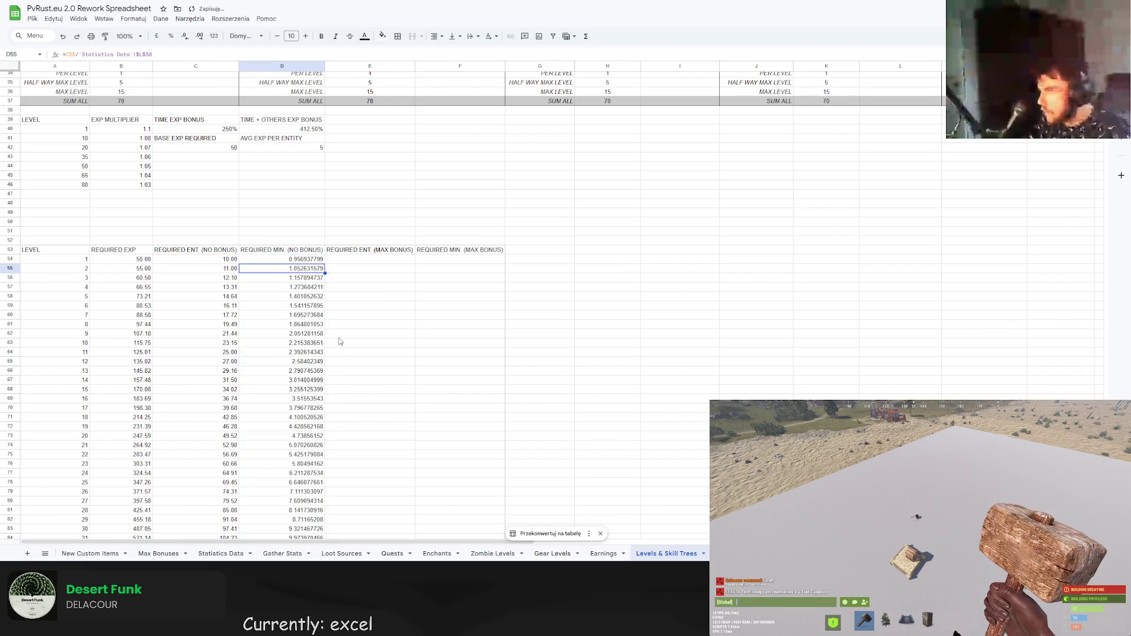
scroll(339, 345, "down", 7)
scroll(341, 353, "up", 15)
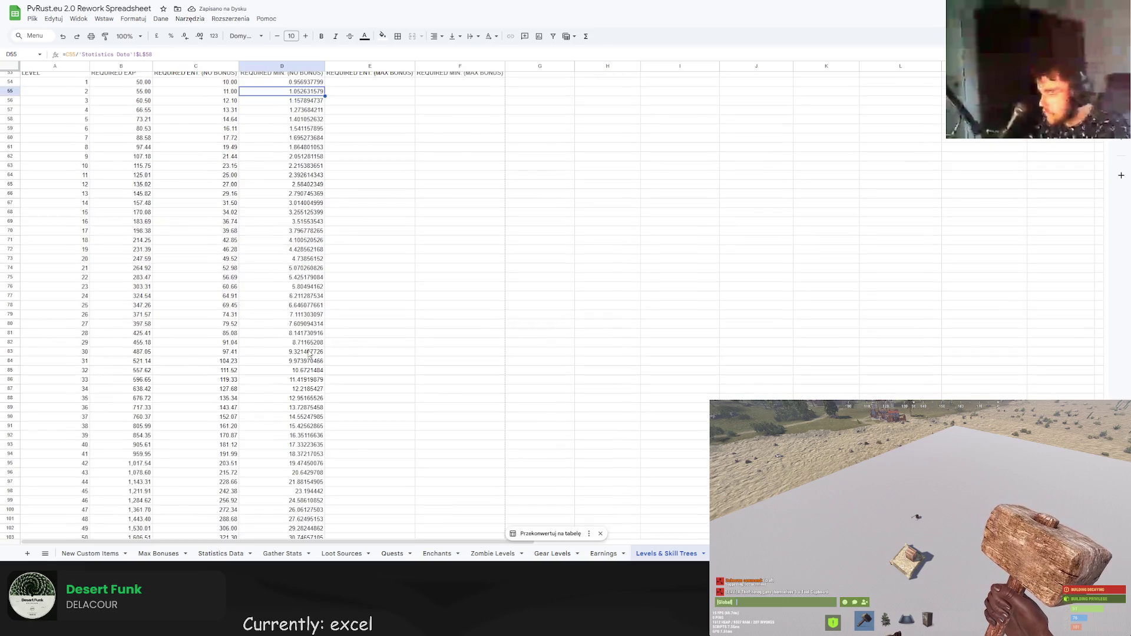
scroll(342, 379, "down", 5)
scroll(362, 453, "down", 5)
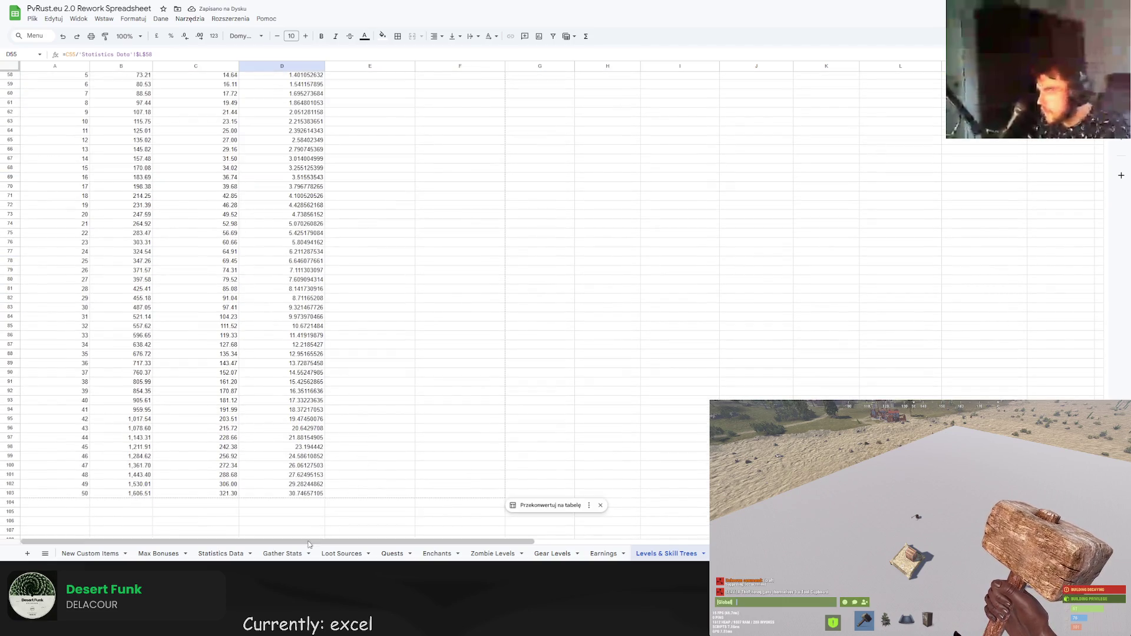
left_click(179, 537)
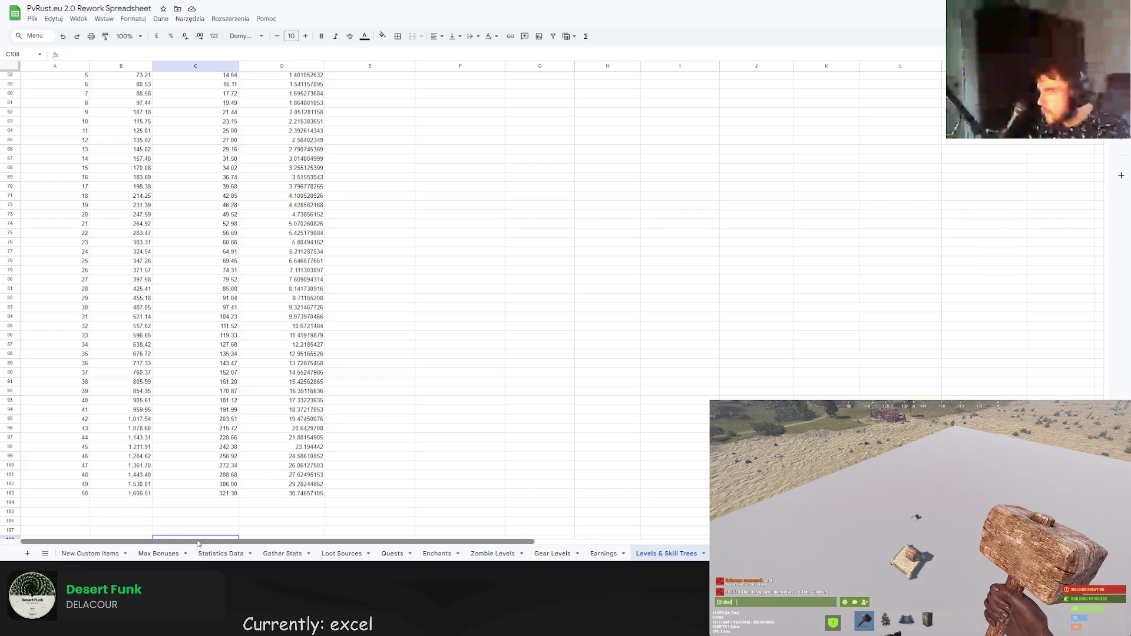
Start an E54 formula referencing C54, then discard it unfinished.
scroll(212, 477, "up", 3)
left_click(364, 128)
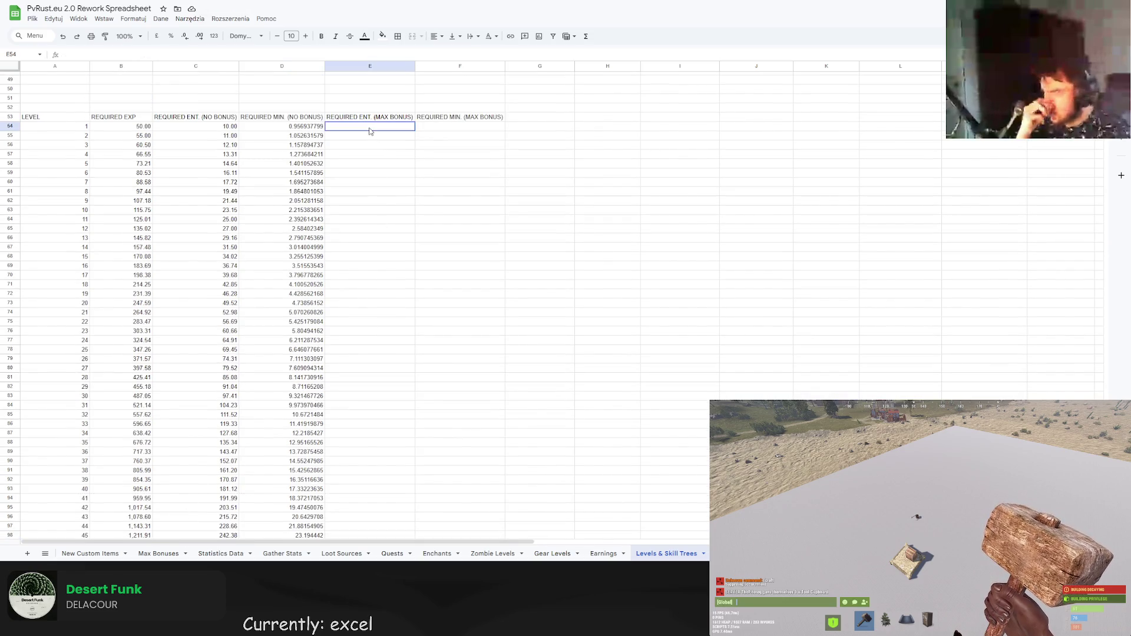
left_click(165, 52)
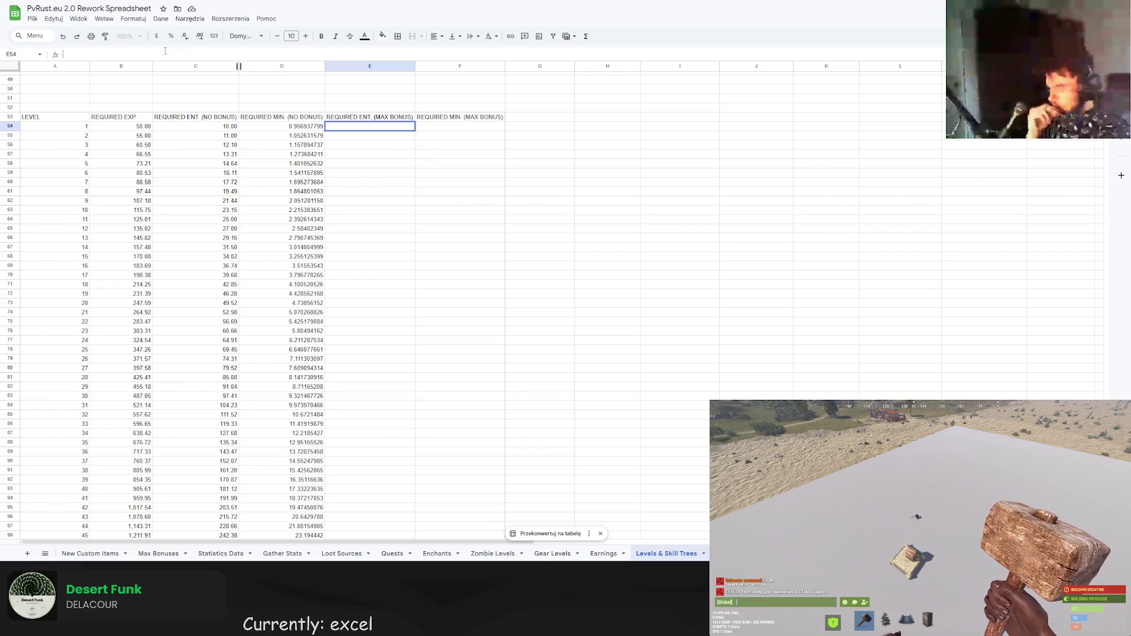
type("=")
left_click(193, 128)
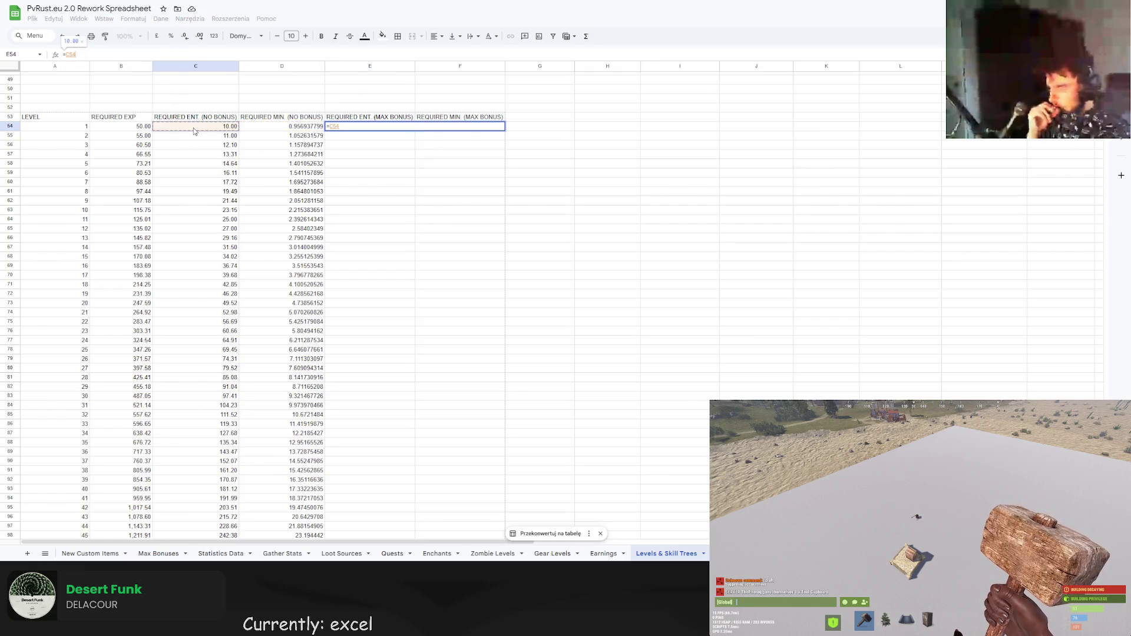
type("/")
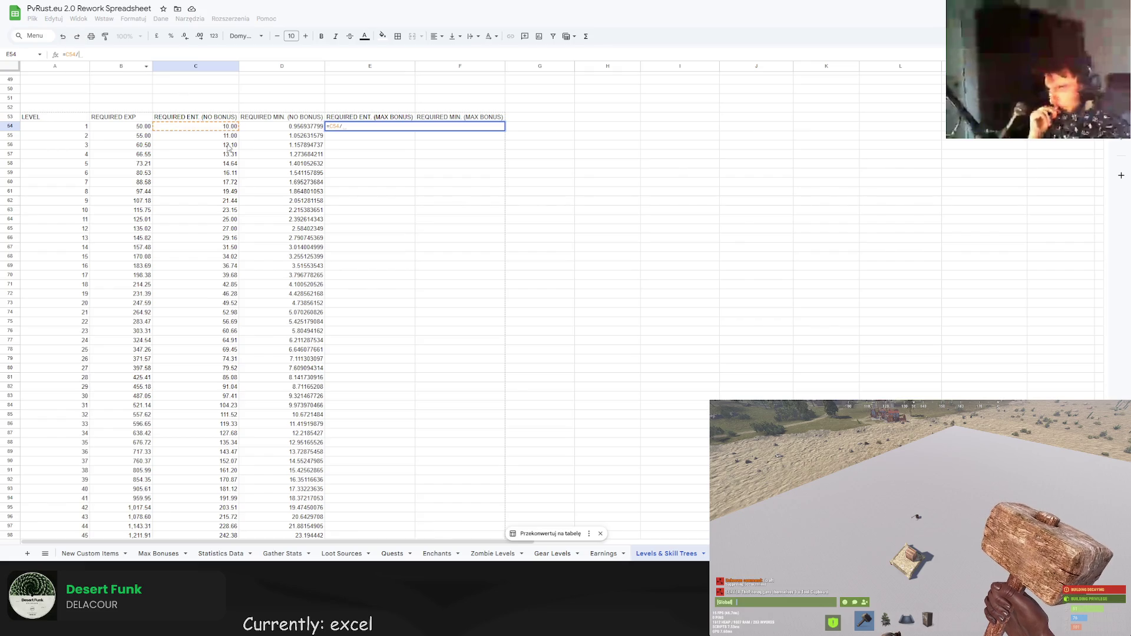
scroll(288, 167, "up", 5)
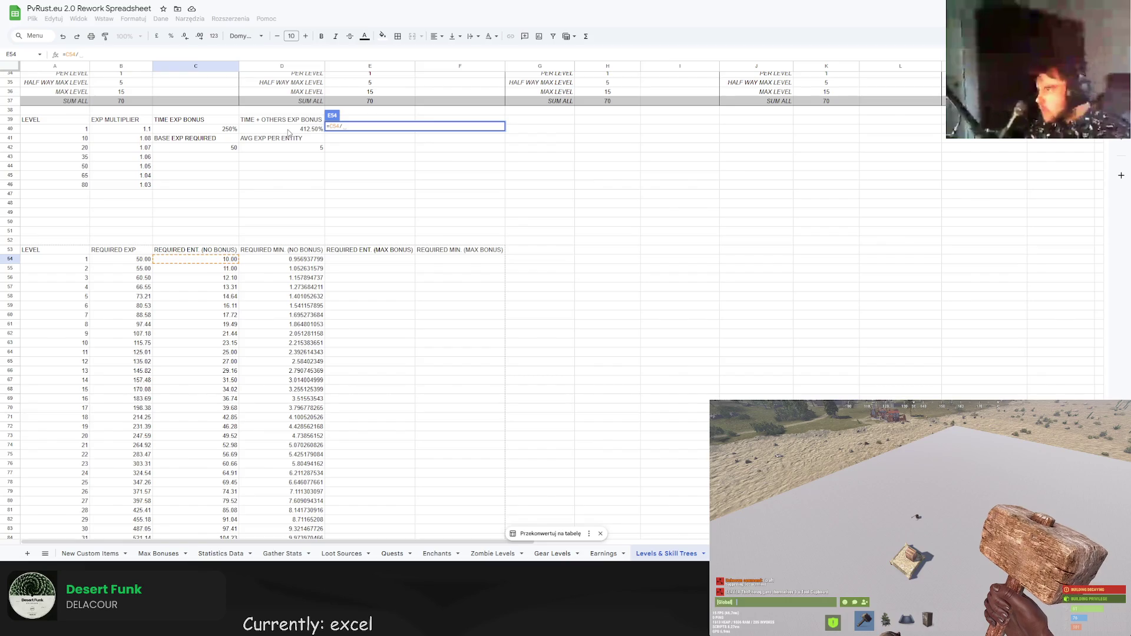
key("Escape")
left_click(363, 232)
Rename the column E heading to 'REQUIRED MIN. (TIME BONUS)'.
left_click(367, 251)
double_click(371, 250)
type("MIN.")
double_click(381, 250)
type("TIME")
key("Return")
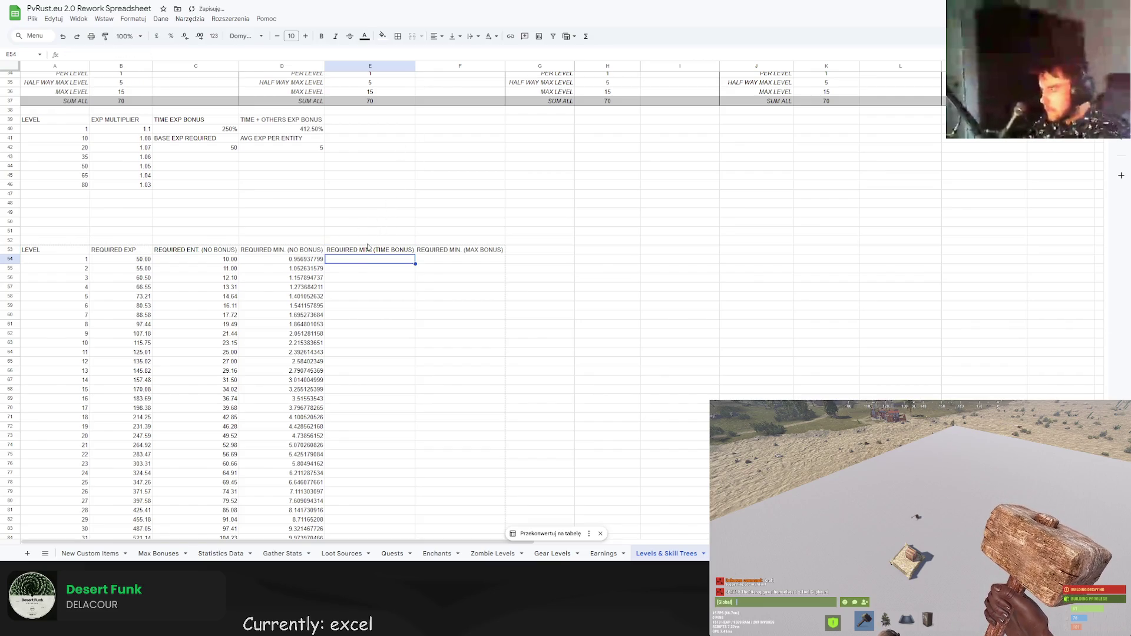
Enter =D54/C40 in E54 and autofill it down column E.
key("Return")
type("=")
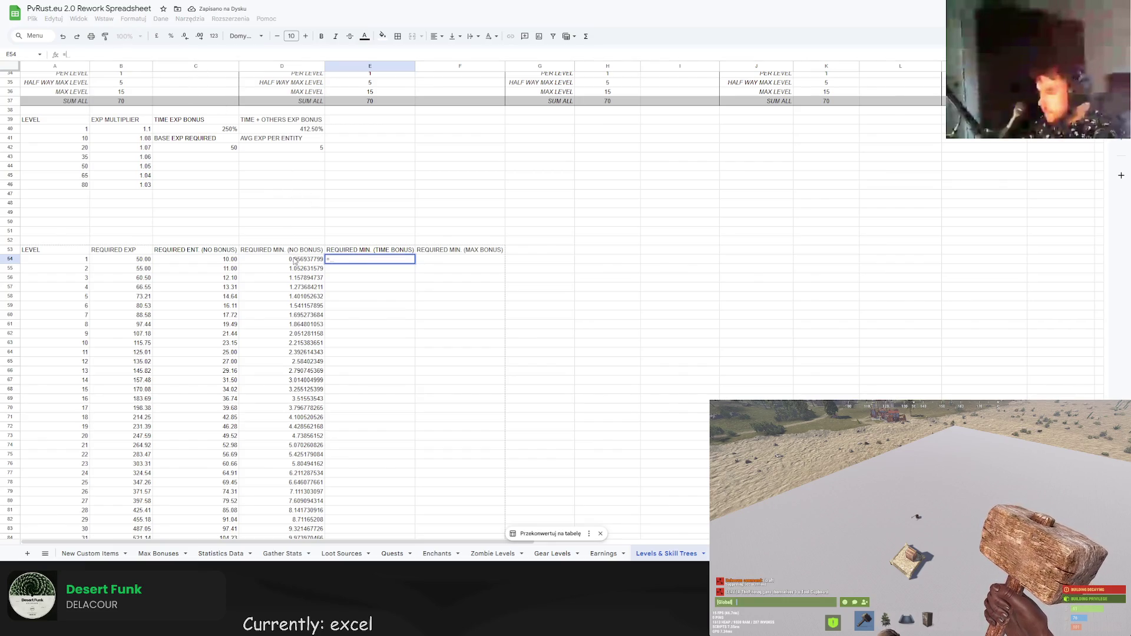
left_click(295, 260)
type("/")
left_click(215, 129)
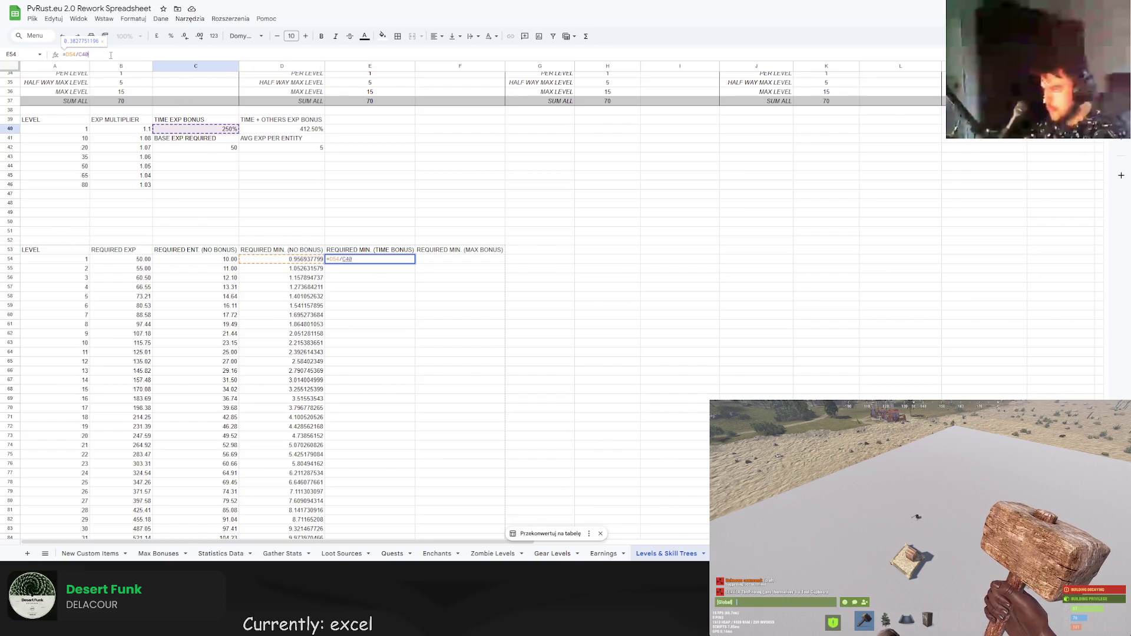
key("Return")
left_click(425, 335)
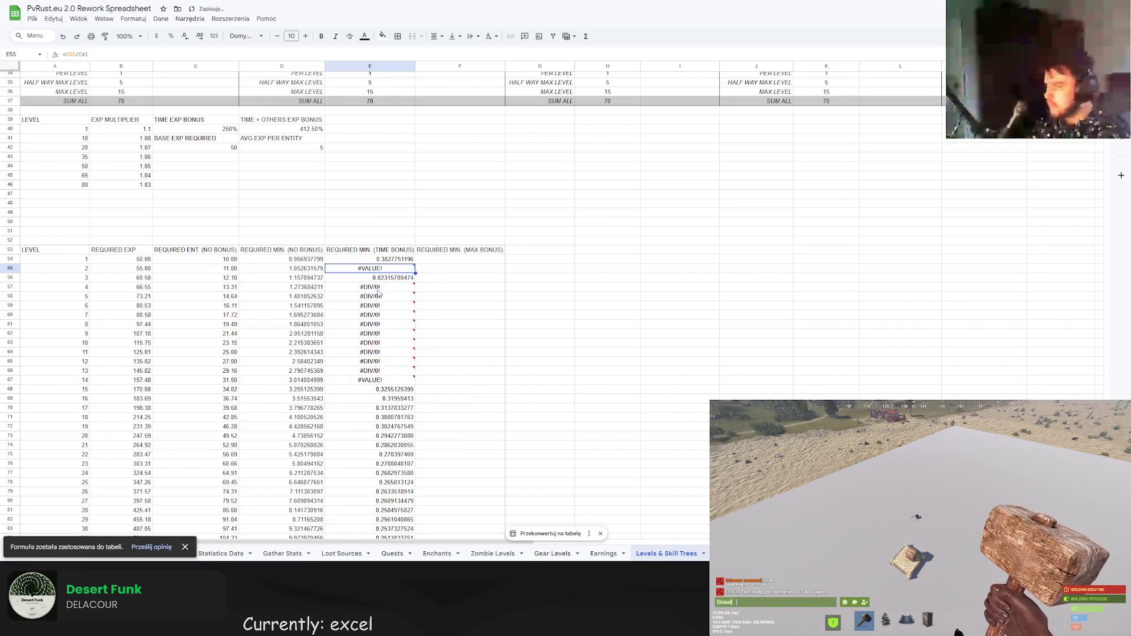
mouse_move(380, 289)
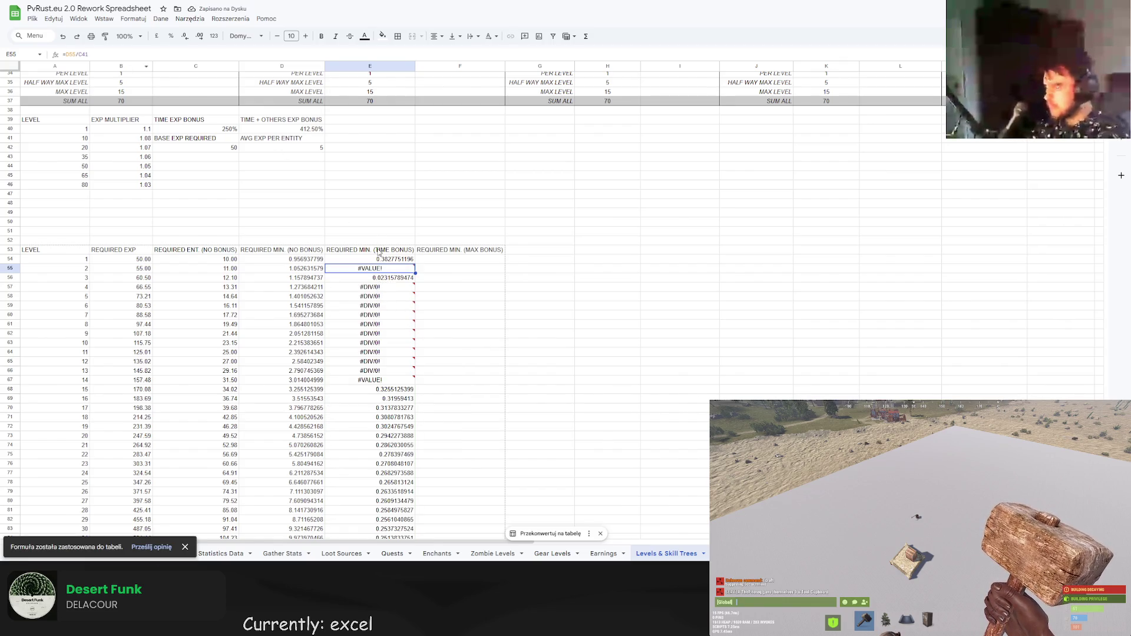
Correct E54 to =D54/C$40 to fix the error-filled results, and refill column E.
left_click(388, 261)
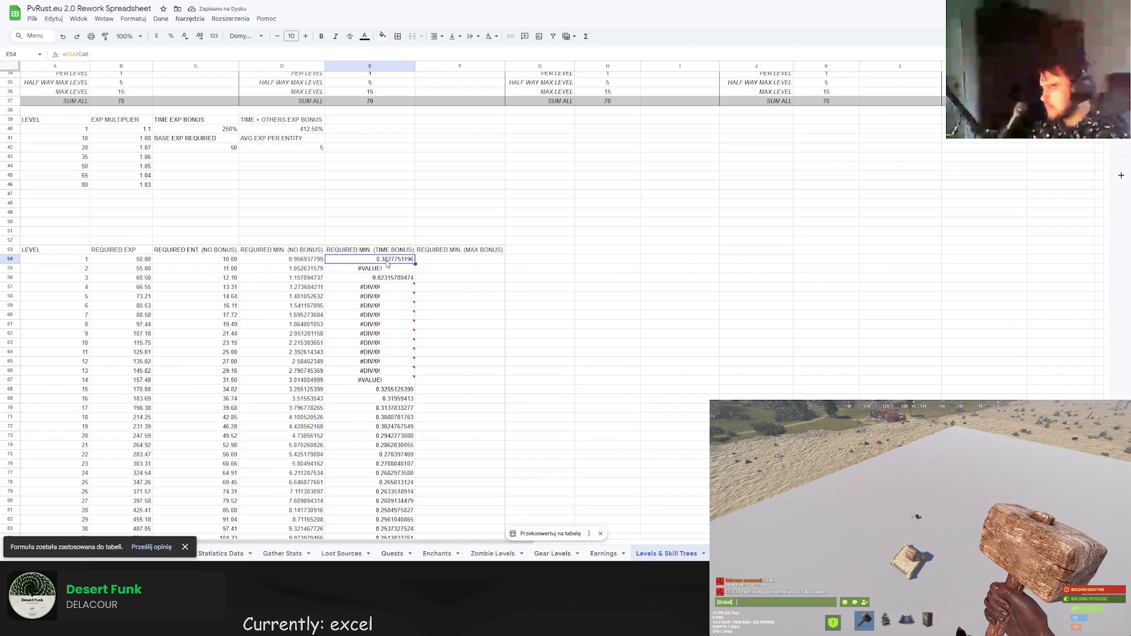
left_click(104, 56)
key("ctrl+z")
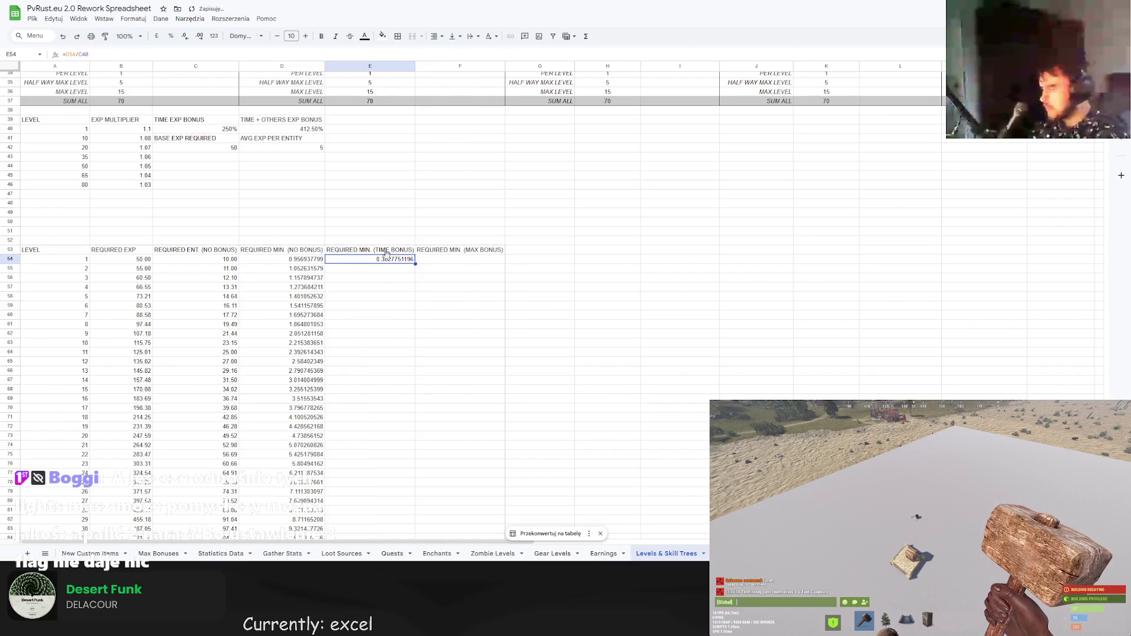
left_click(80, 54)
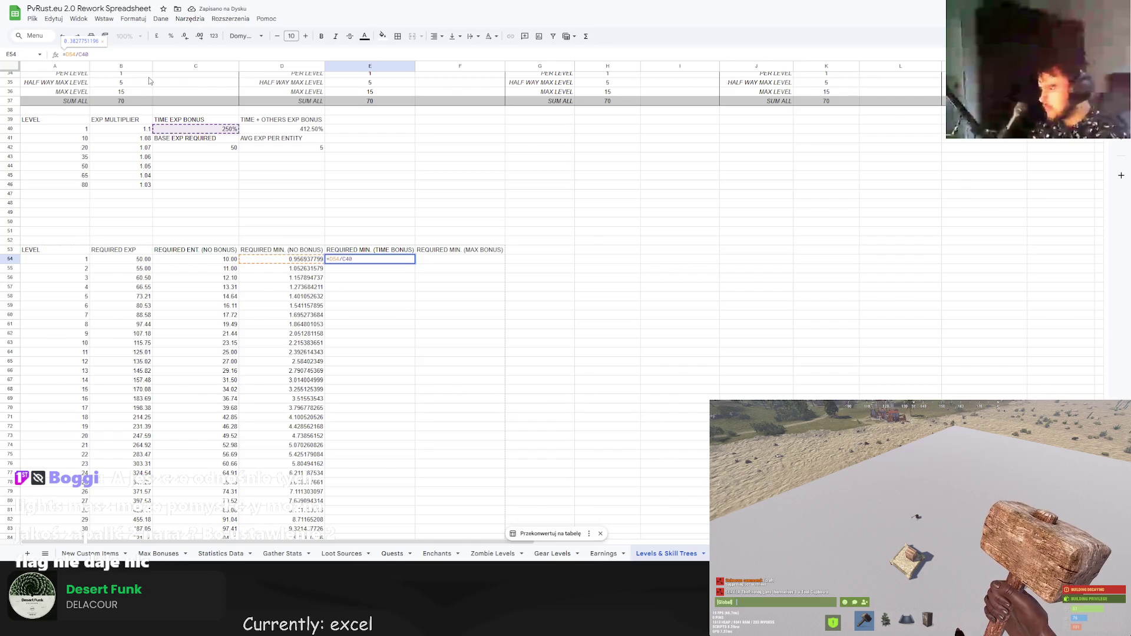
key("Return")
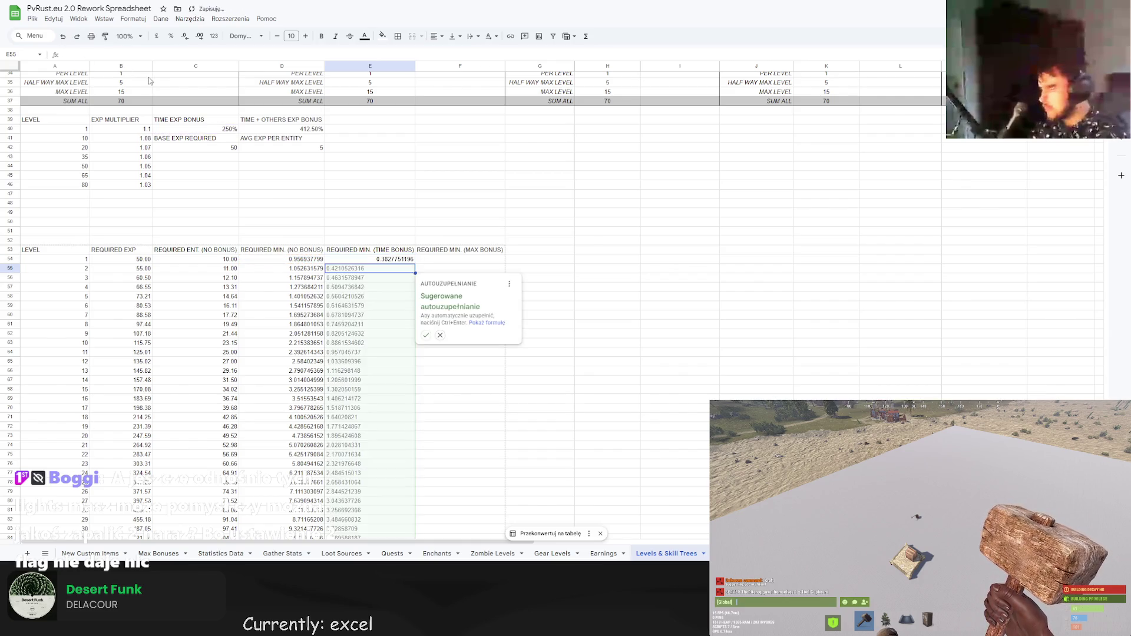
left_click(426, 335)
scroll(425, 318, "down", 3)
scroll(421, 312, "up", 3)
left_click(438, 263)
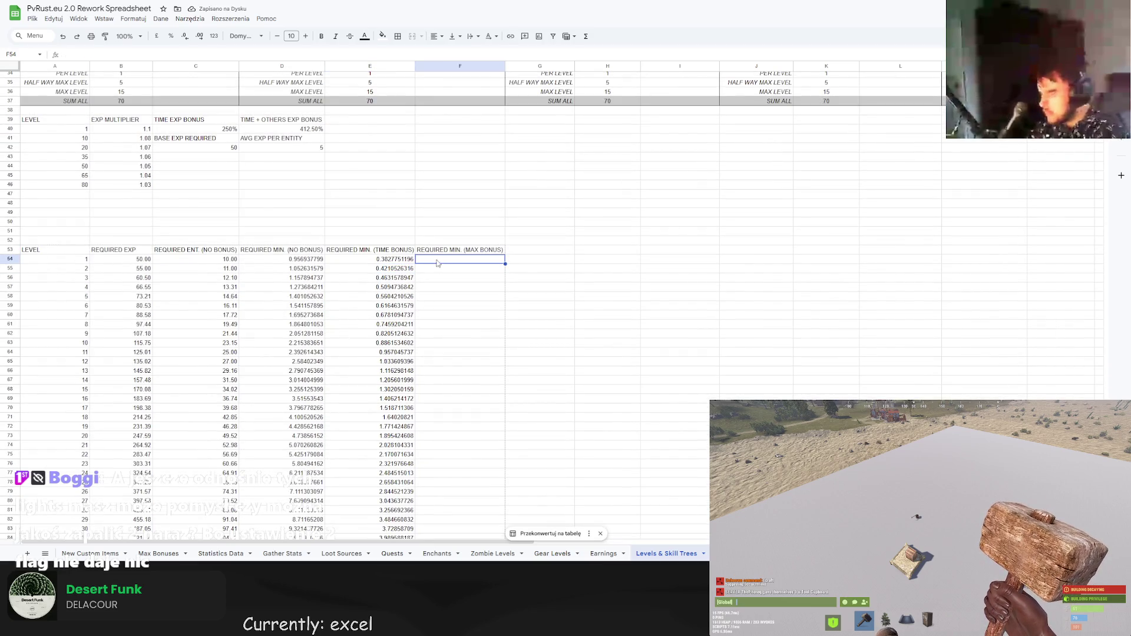
Enter =D54/D40 in F54, dividing by the 412.50% combined bonus, and autofill column F.
type("=E54/D$40")
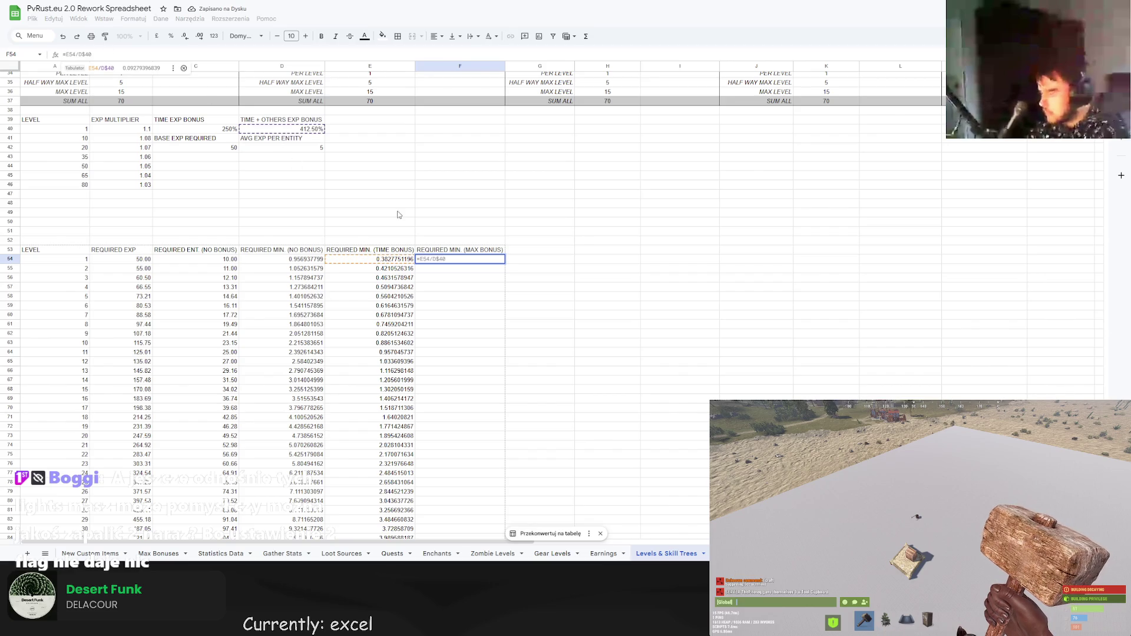
key("BackSpace")
key("BackSpace")
key("BackSpace")
left_click(310, 264)
type("/")
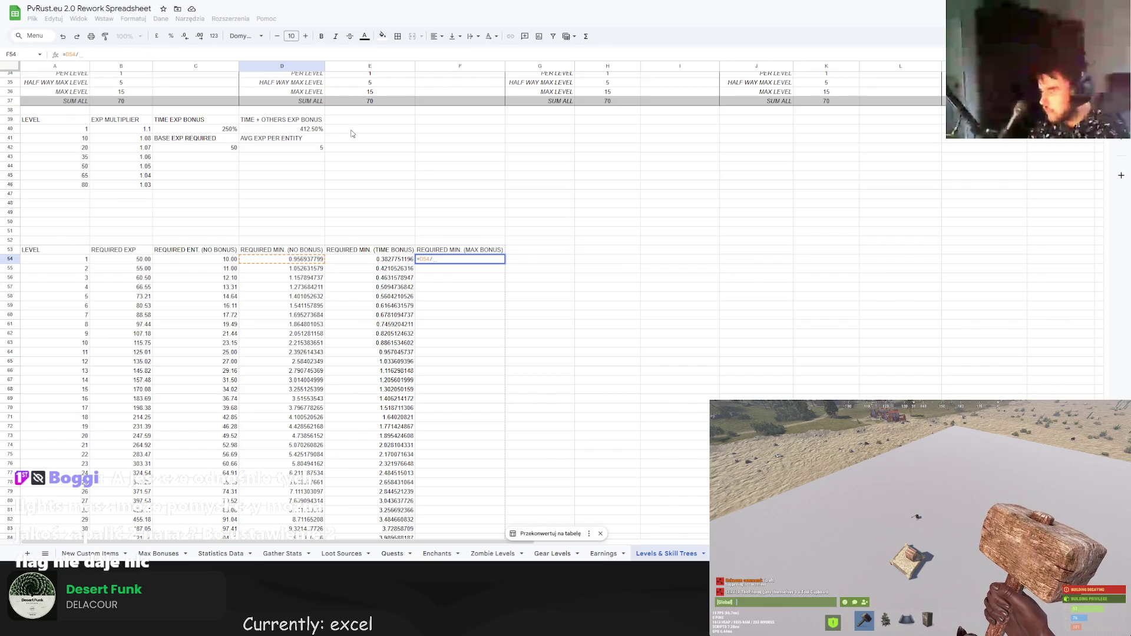
left_click(313, 129)
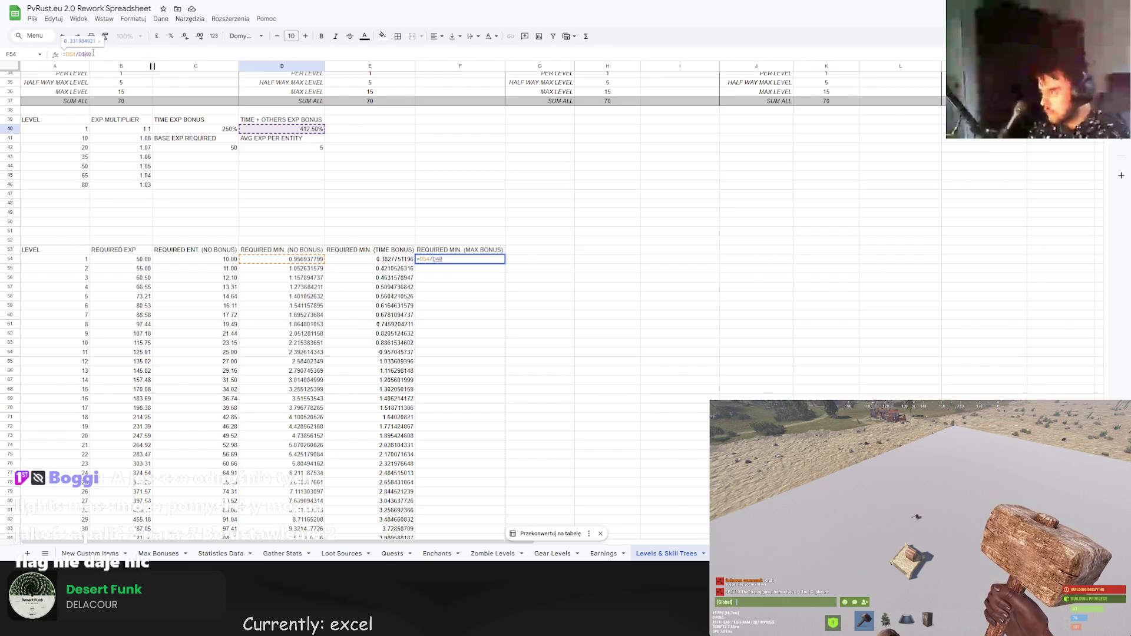
key("Return")
left_click(519, 340)
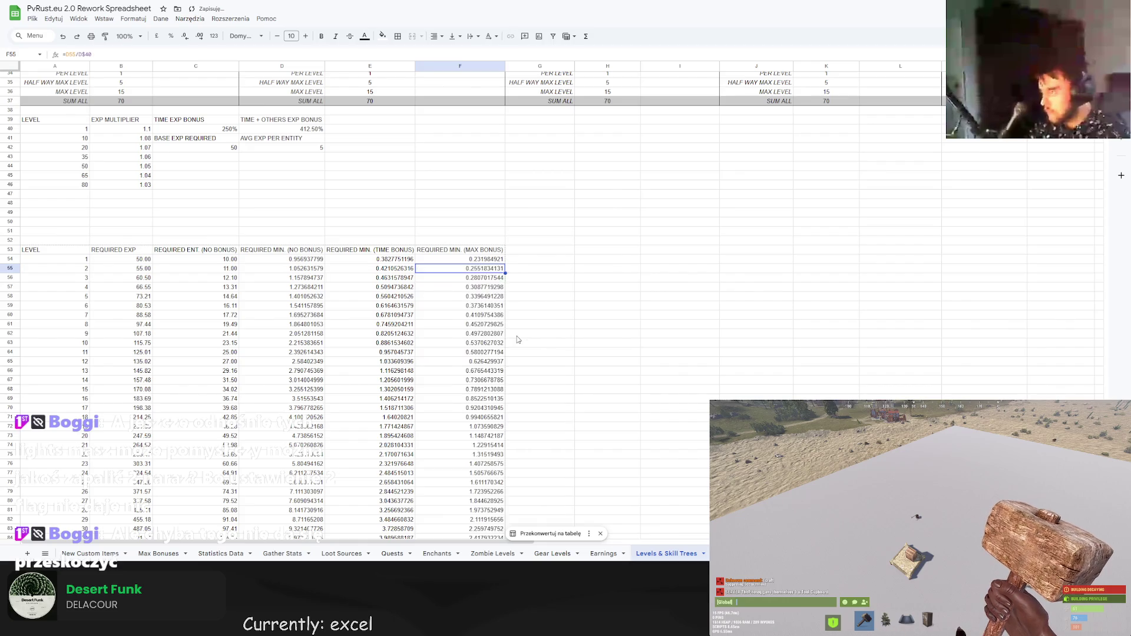
scroll(518, 340, "down", 5)
left_click(76, 460)
Label A104 'SUM' in bold and centred.
type("SUM")
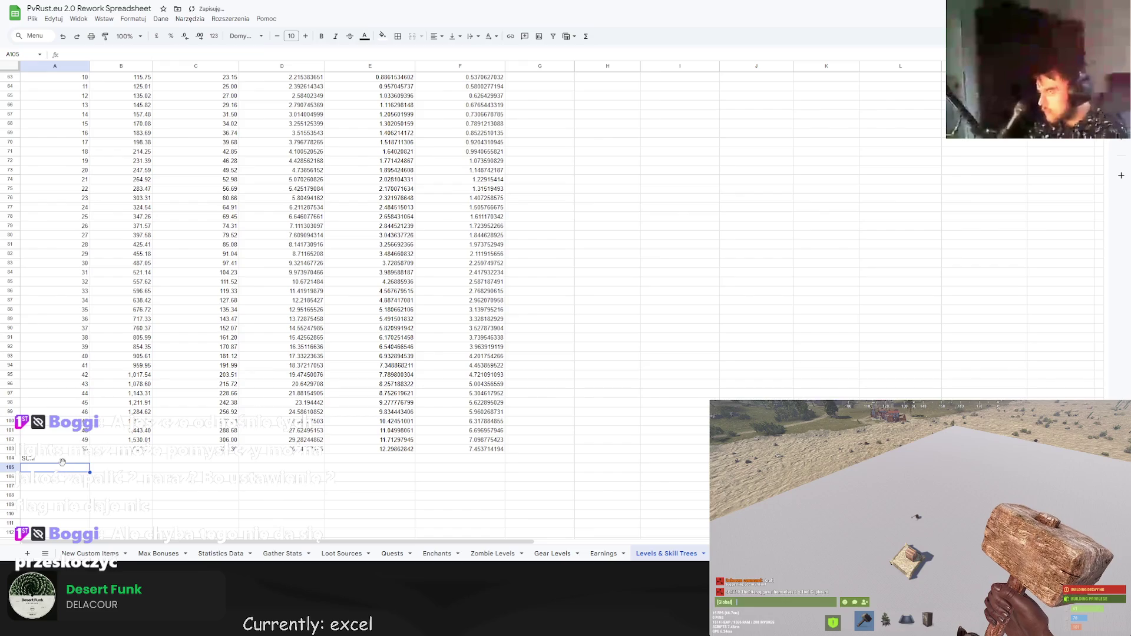
key("ctrl+Return")
left_click(321, 36)
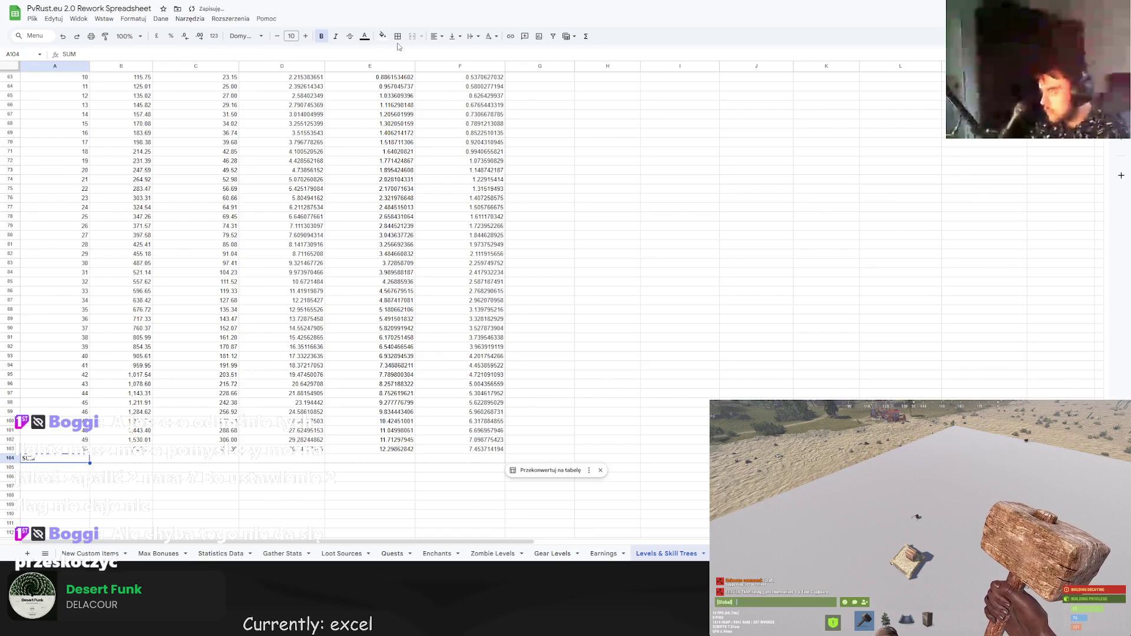
left_click(436, 36)
left_click(451, 53)
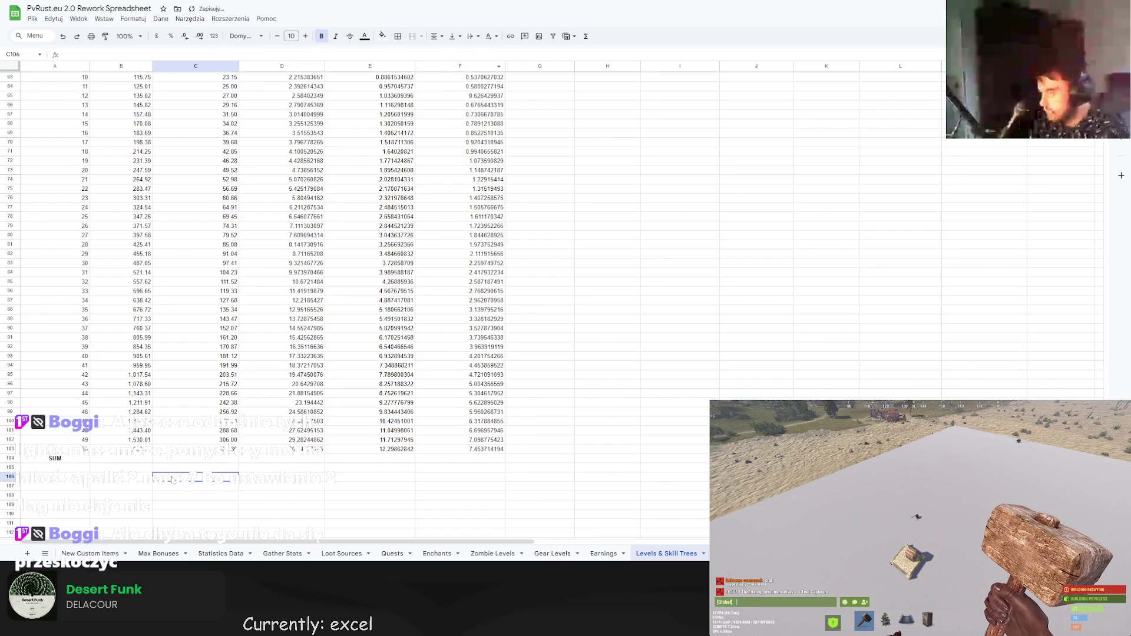
left_click_drag(58, 460, 486, 462)
left_click(378, 459)
Total REQUIRED EXP in B104 with =SUM(B54:B103).
left_click(133, 461)
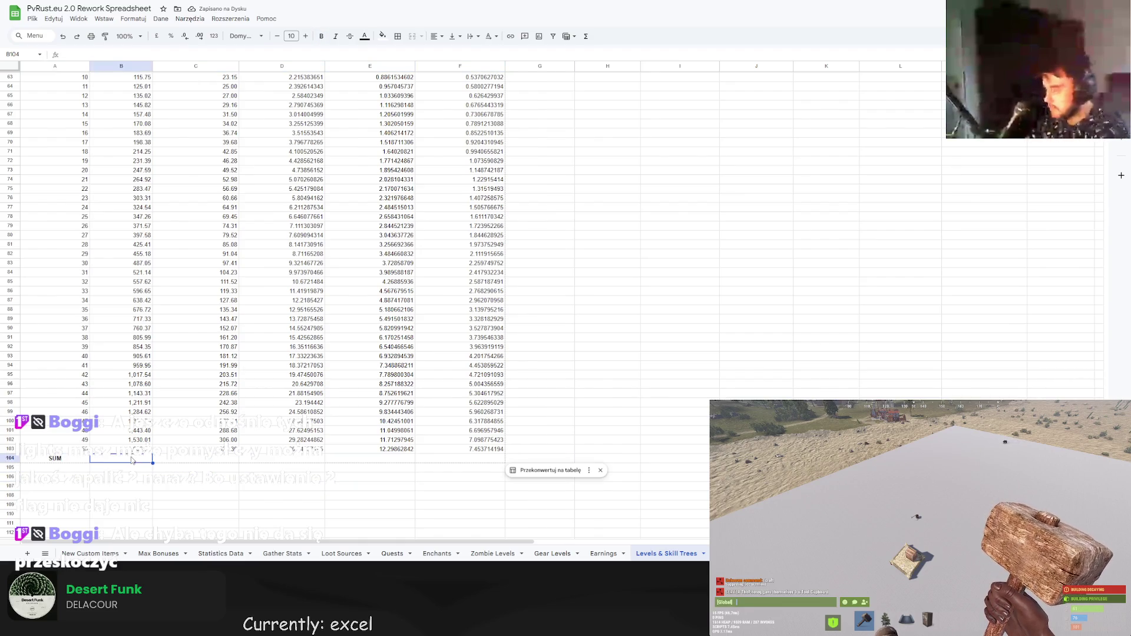
type("=")
scroll(165, 185, "up", 10)
scroll(180, 245, "down", 8)
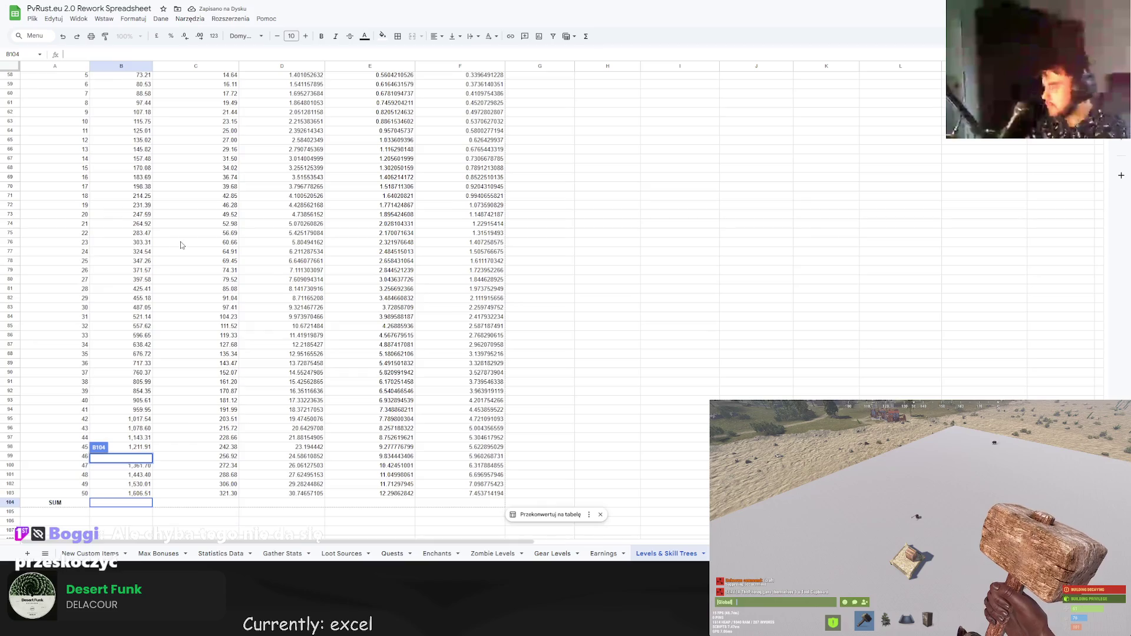
type("=SUM(B54:B103")
key("Tab")
scroll(180, 245, "up", 3)
scroll(200, 263, "down", 3)
scroll(200, 263, "up", 3)
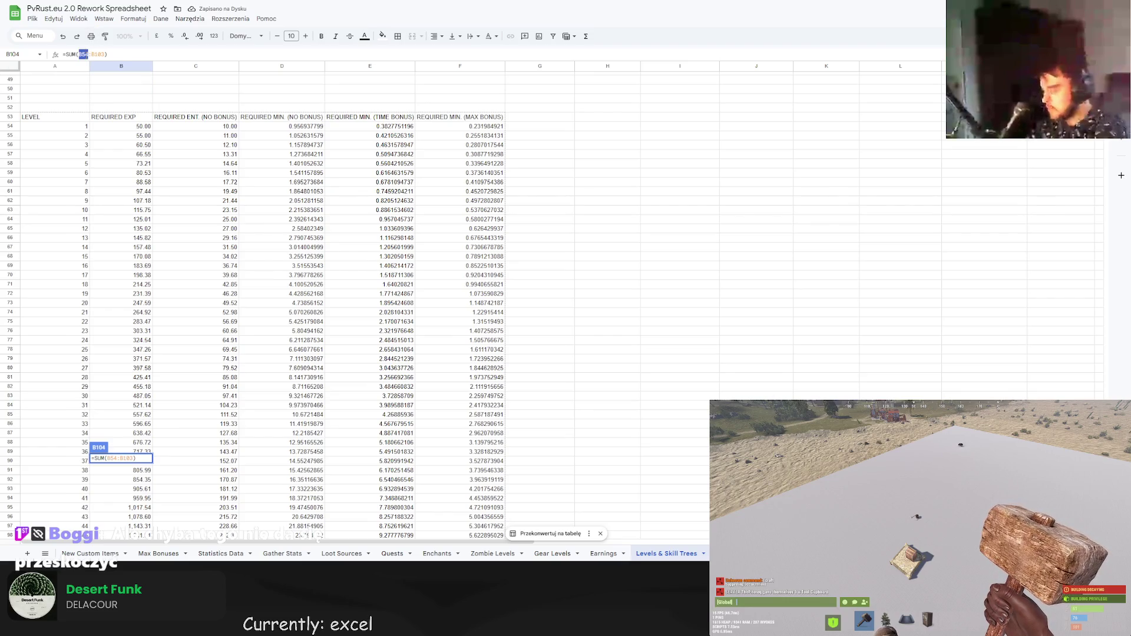
left_click(191, 172)
scroll(205, 386, "down", 5)
Add a SUM total in C104 and copy it across to F104.
left_click(203, 370)
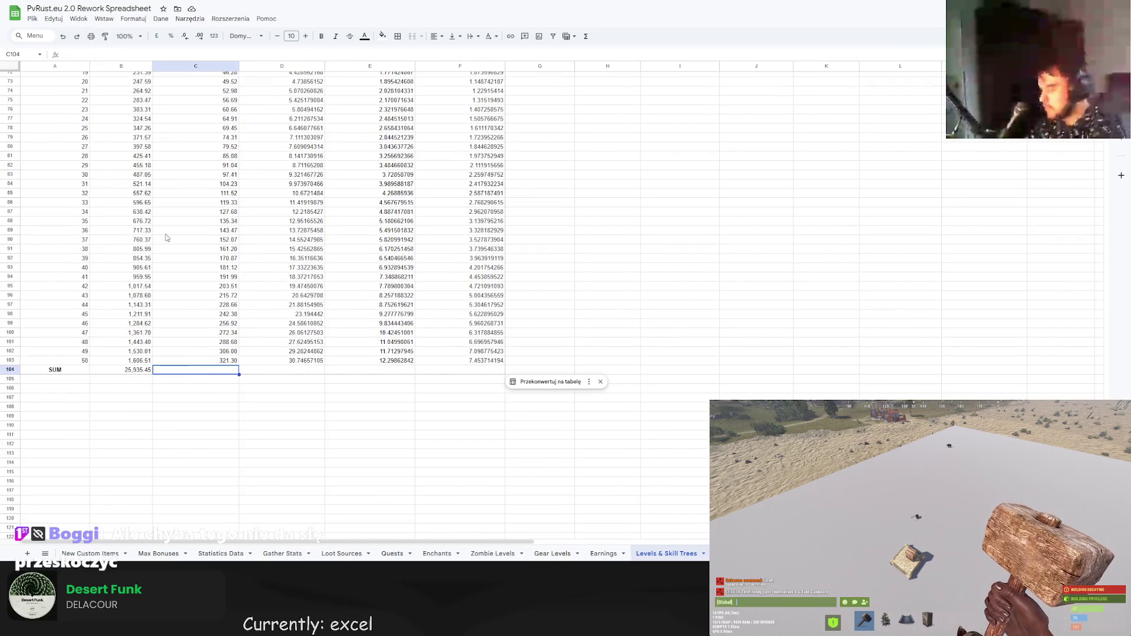
type("=SY")
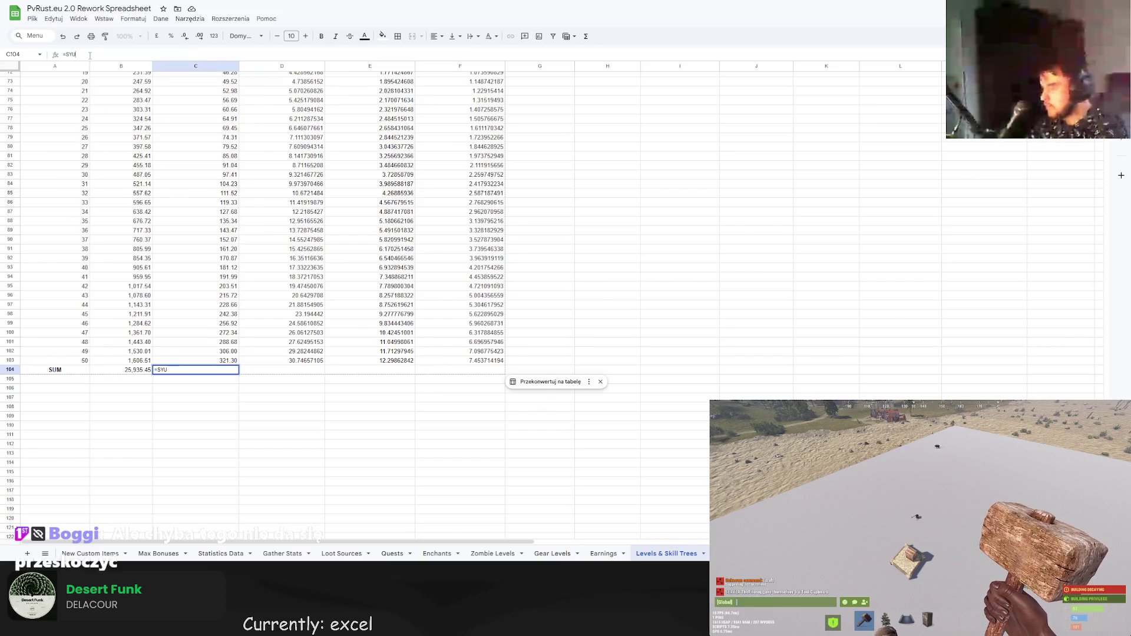
type("U")
key("Tab")
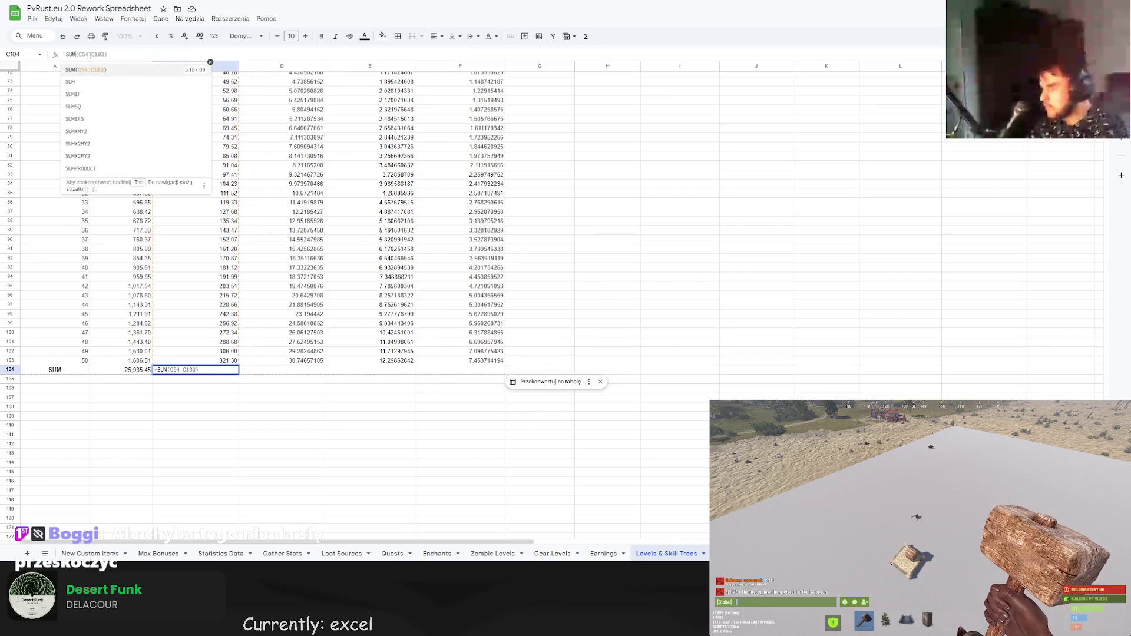
key("Return")
left_click(206, 370)
left_click_drag(239, 375, 468, 381)
left_click(467, 388)
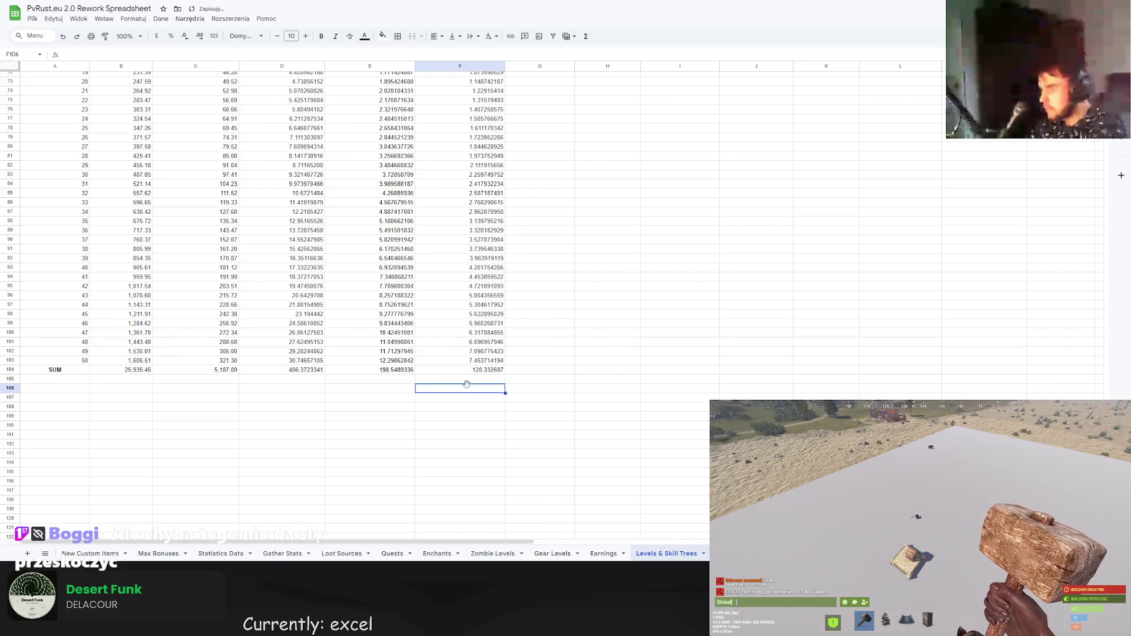
scroll(406, 427, "up", 8)
scroll(406, 428, "up", 15)
scroll(383, 436, "down", 20)
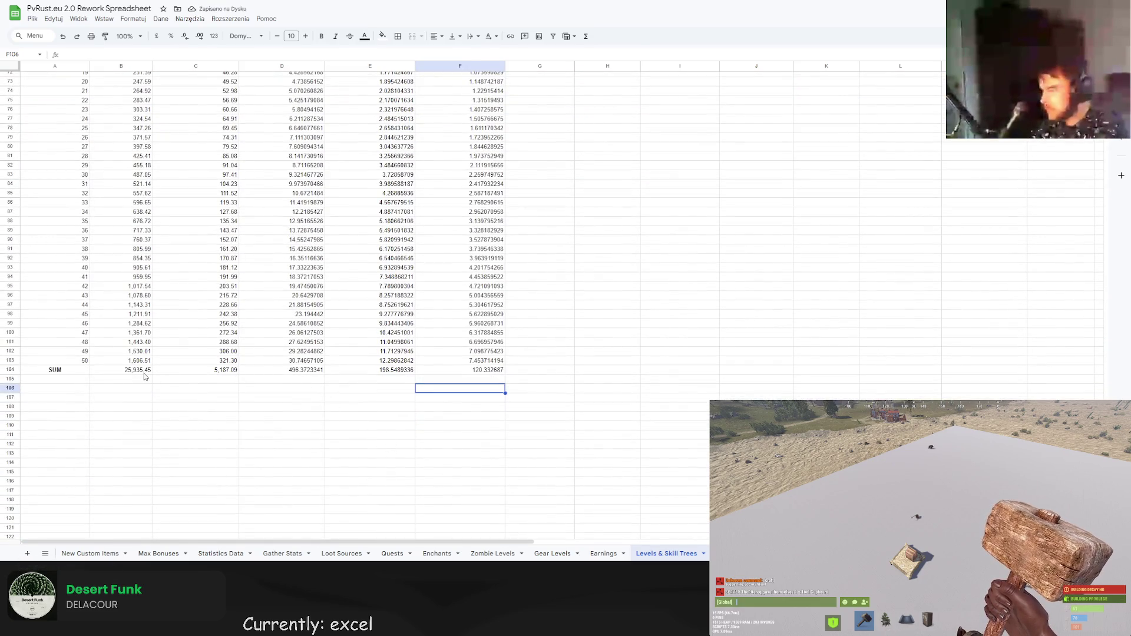
mouse_move(115, 372)
left_mouse_down()
mouse_move(286, 289)
mouse_move(473, 164)
mouse_move(471, 215)
left_mouse_up()
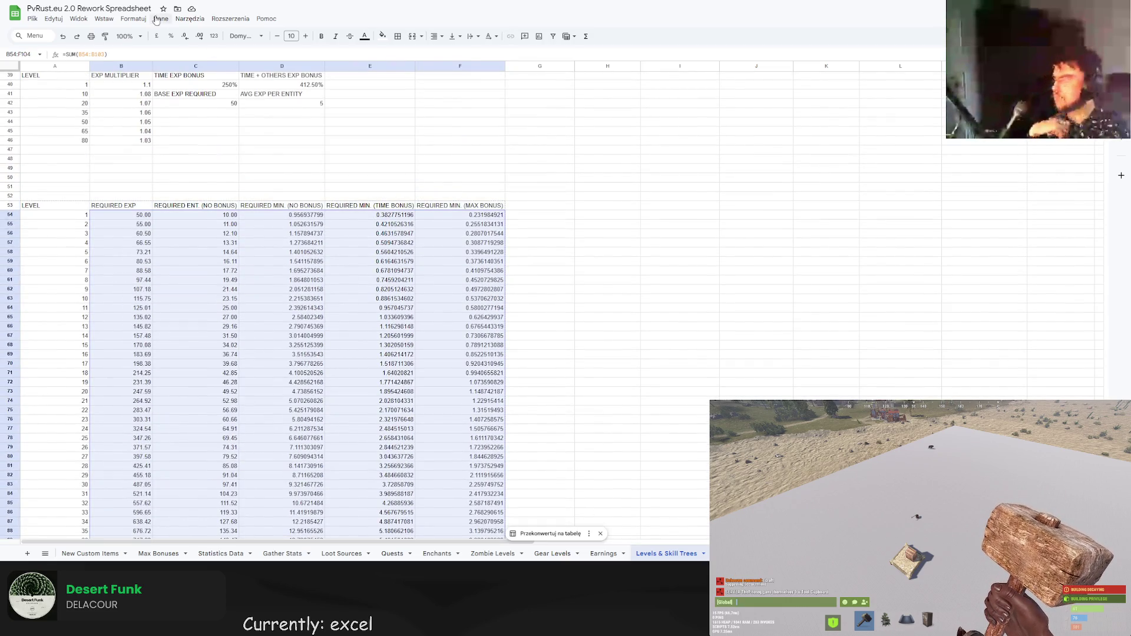
Format the table values as numbers with two decimals.
left_click(133, 18)
mouse_move(188, 56)
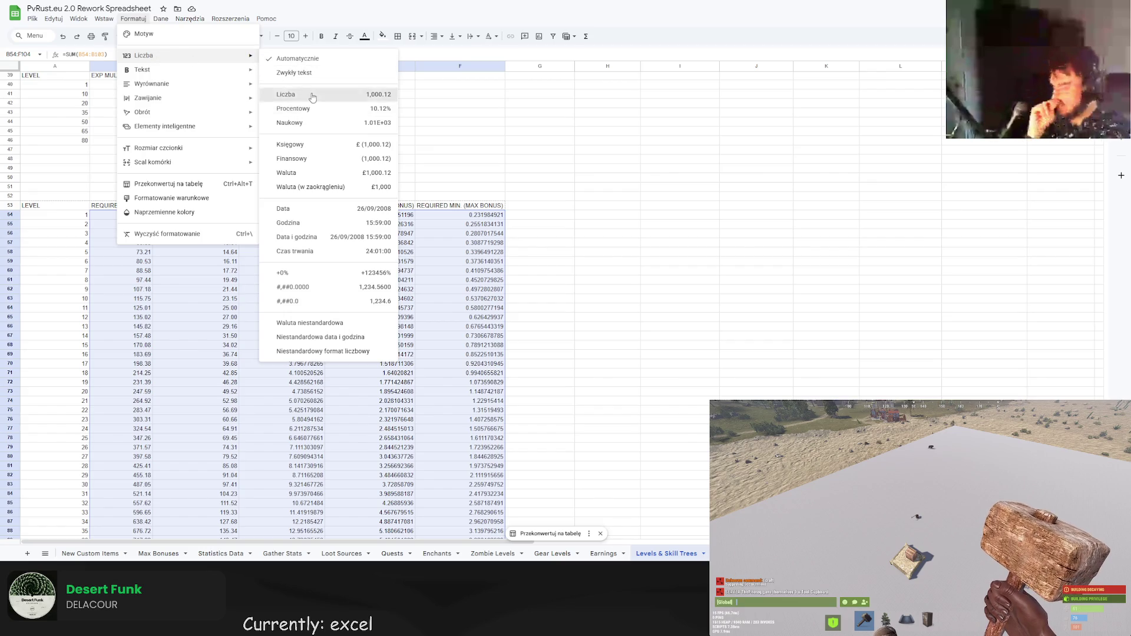
left_click(313, 97)
left_click(608, 215)
scroll(592, 293, "down", 5)
scroll(527, 291, "up", 7)
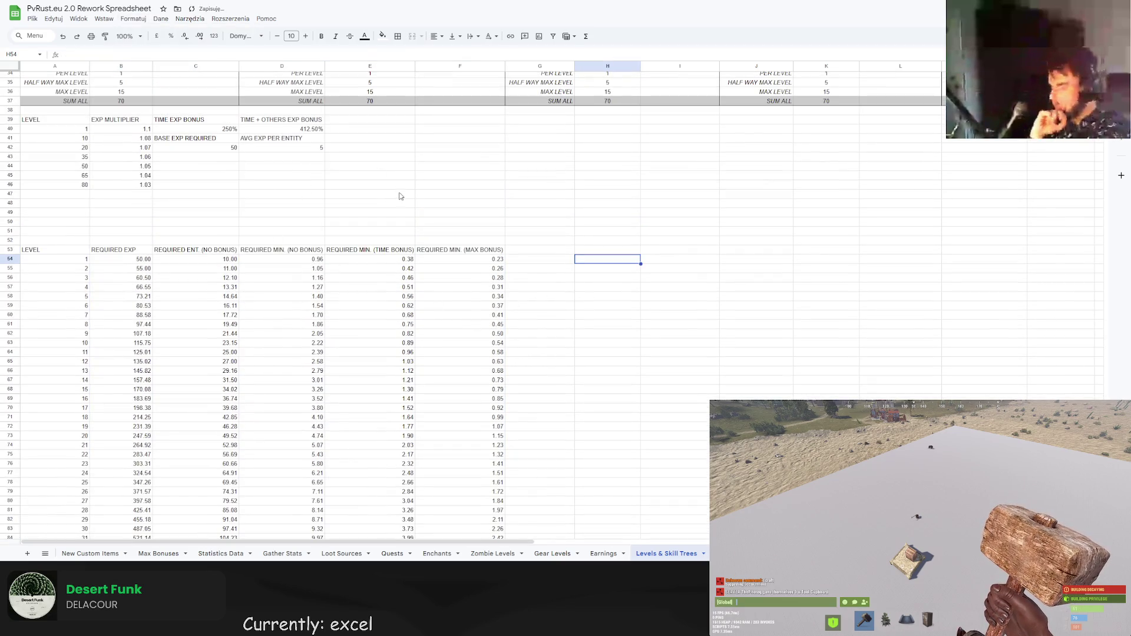
scroll(399, 196, "down", 8)
scroll(459, 189, "up", 6)
Centre-align the level table cells.
mouse_move(459, 171)
left_mouse_down()
mouse_move(430, 204)
mouse_move(125, 392)
mouse_move(125, 503)
left_mouse_up()
scroll(430, 204, "down", 5)
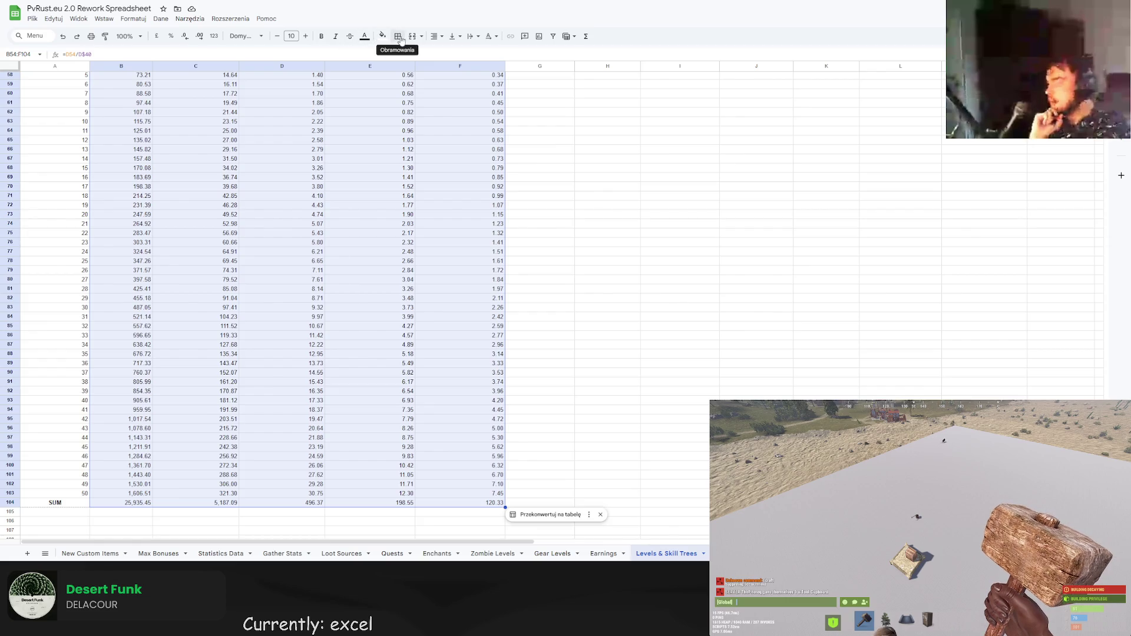
scroll(439, 215, "up", 3)
left_click_drag(116, 166, 487, 371)
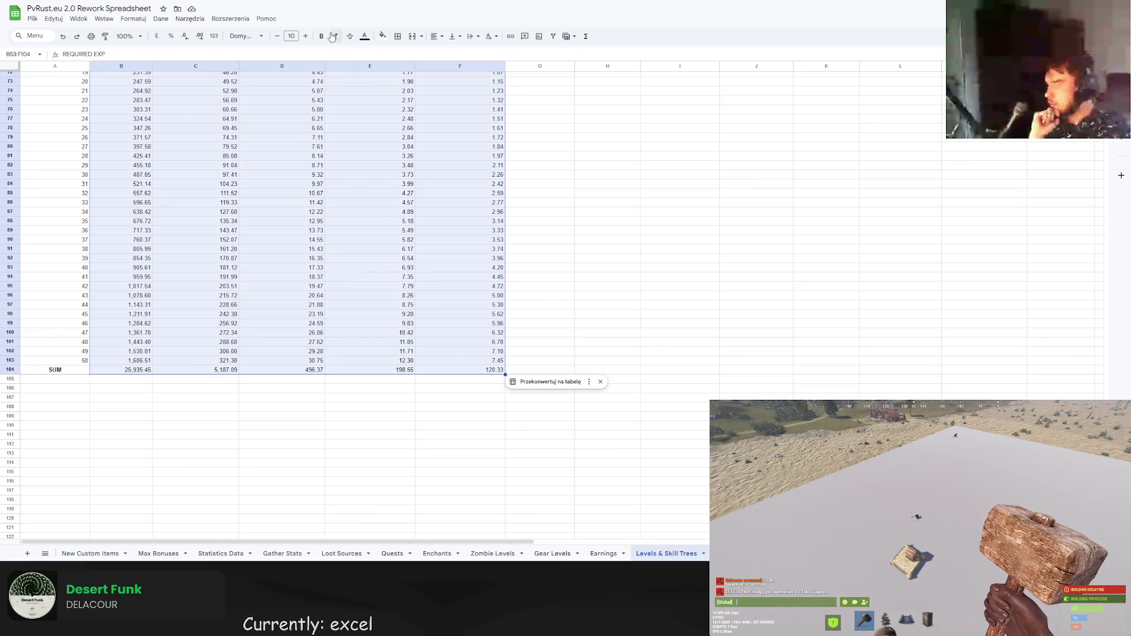
left_click(436, 36)
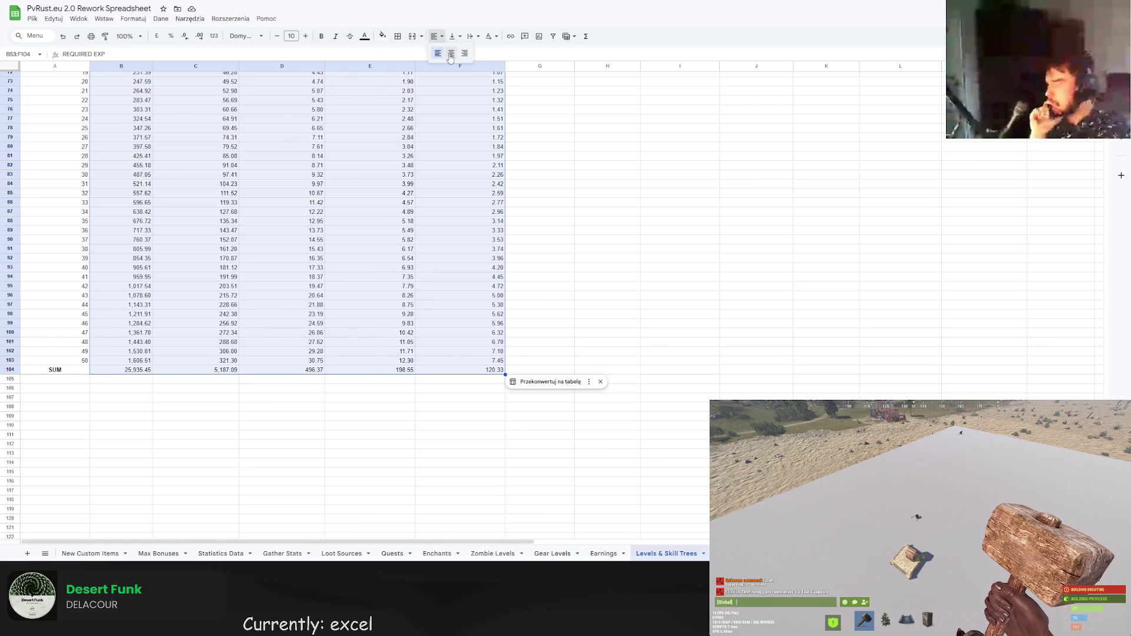
left_click(451, 54)
scroll(505, 304, "up", 7)
scroll(460, 307, "down", 5)
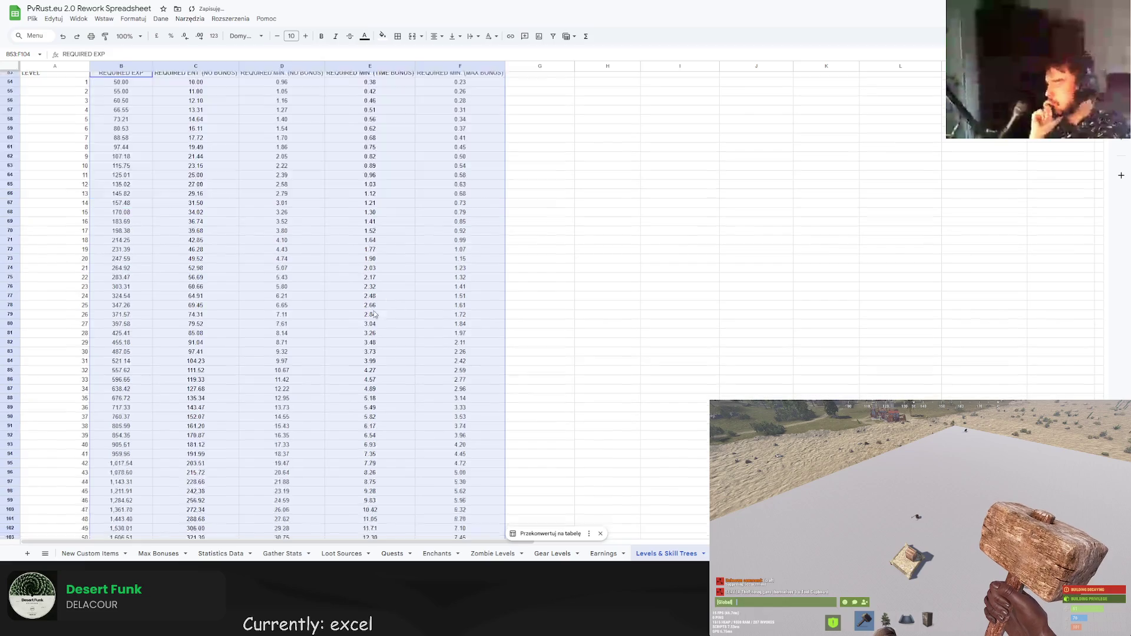
left_click(587, 319)
Bold the SUM row totals B104:F104 and italicise the header row 53.
left_click_drag(121, 415, 460, 414)
left_click(336, 36)
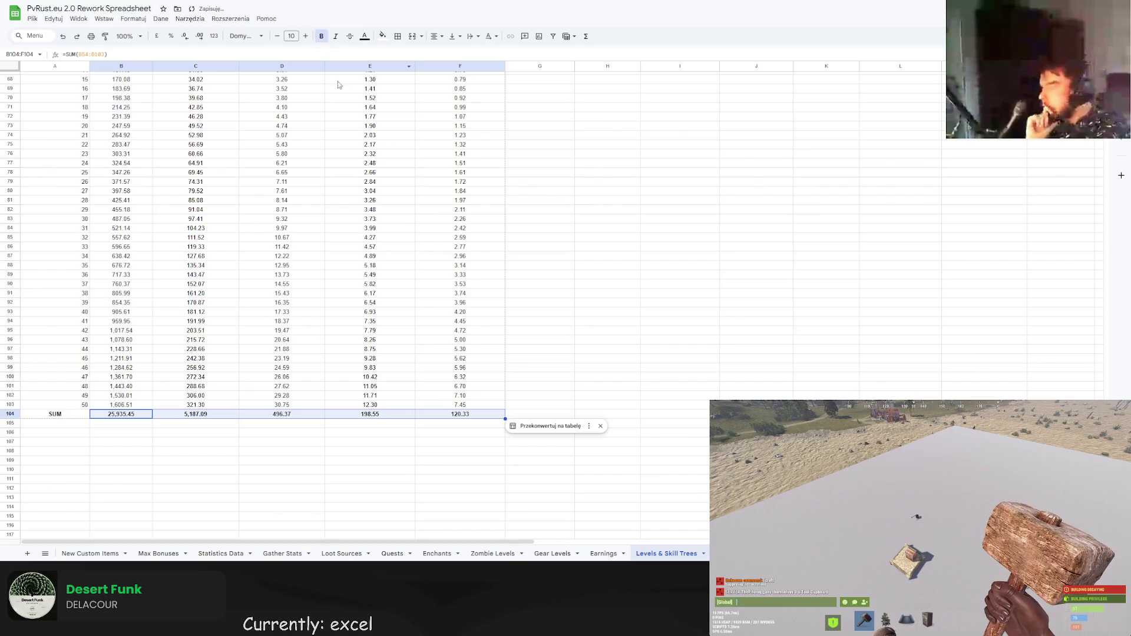
scroll(312, 284, "up", 5)
left_click_drag(65, 164, 460, 165)
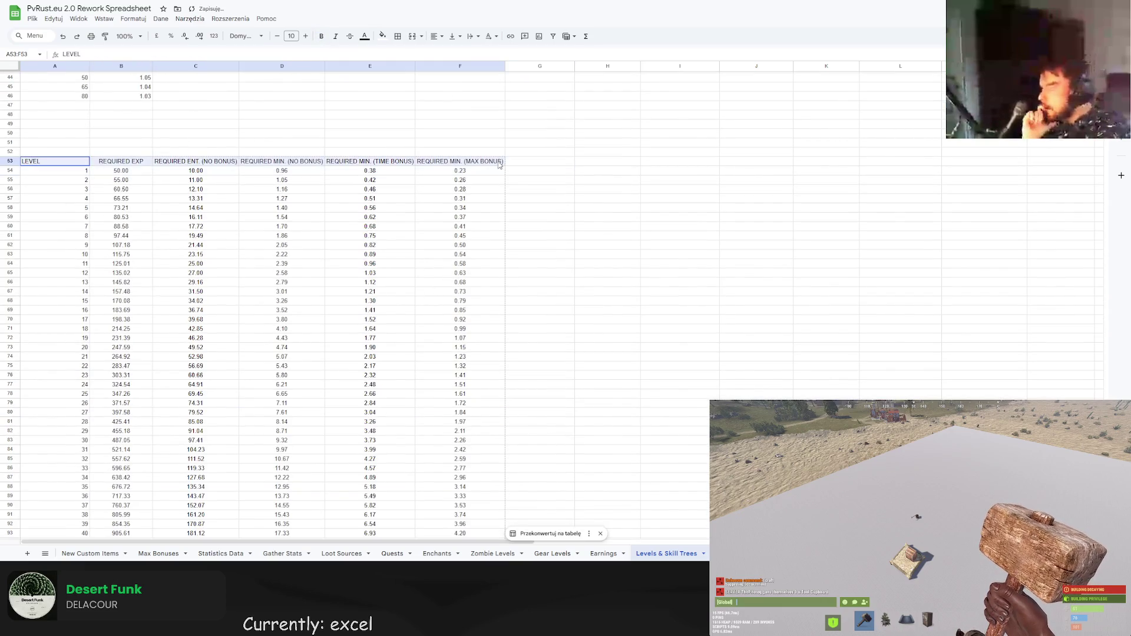
left_click(336, 37)
left_click(63, 163)
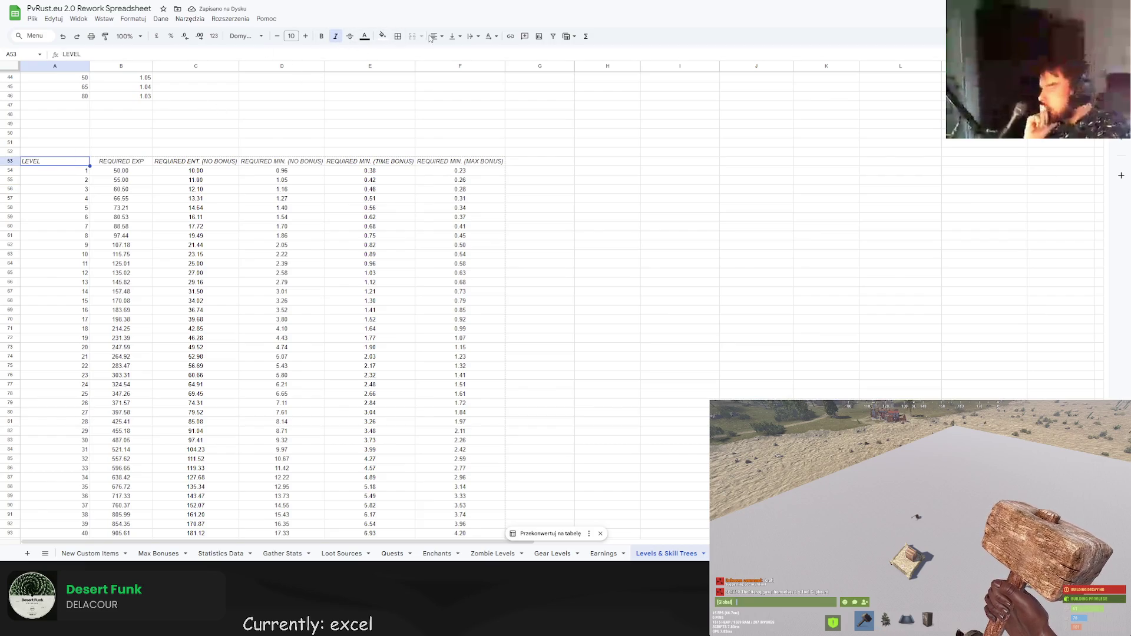
left_click(406, 115)
Change the alignment of the SUM label in A104.
scroll(336, 166, "down", 3)
scroll(336, 166, "down", 5)
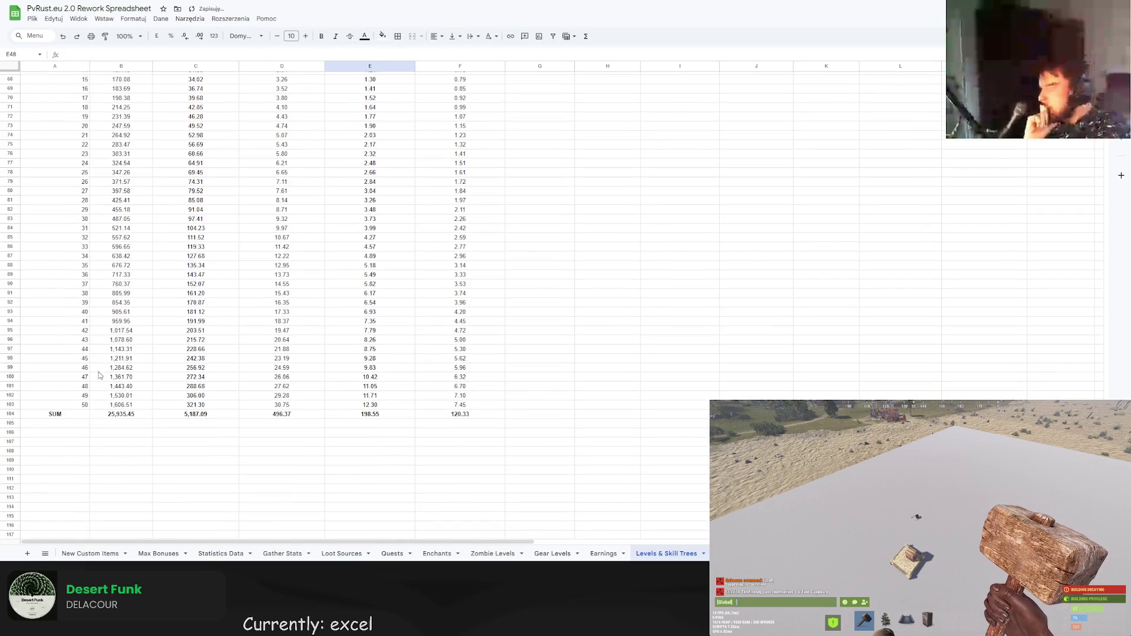
left_click(47, 415)
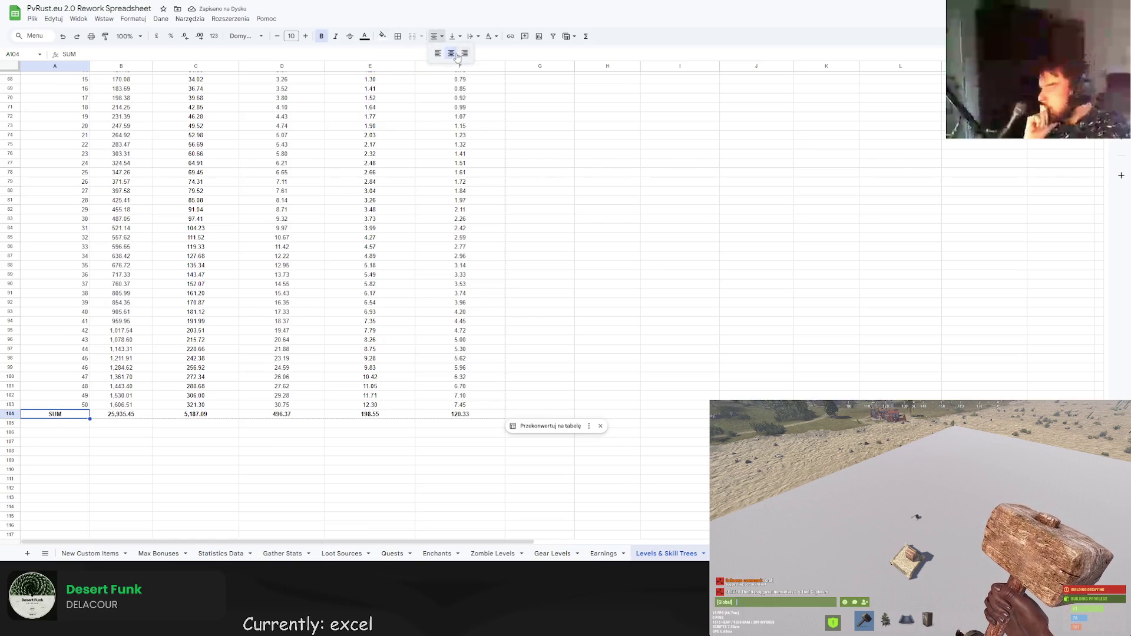
left_click(607, 218)
scroll(595, 294, "up", 2)
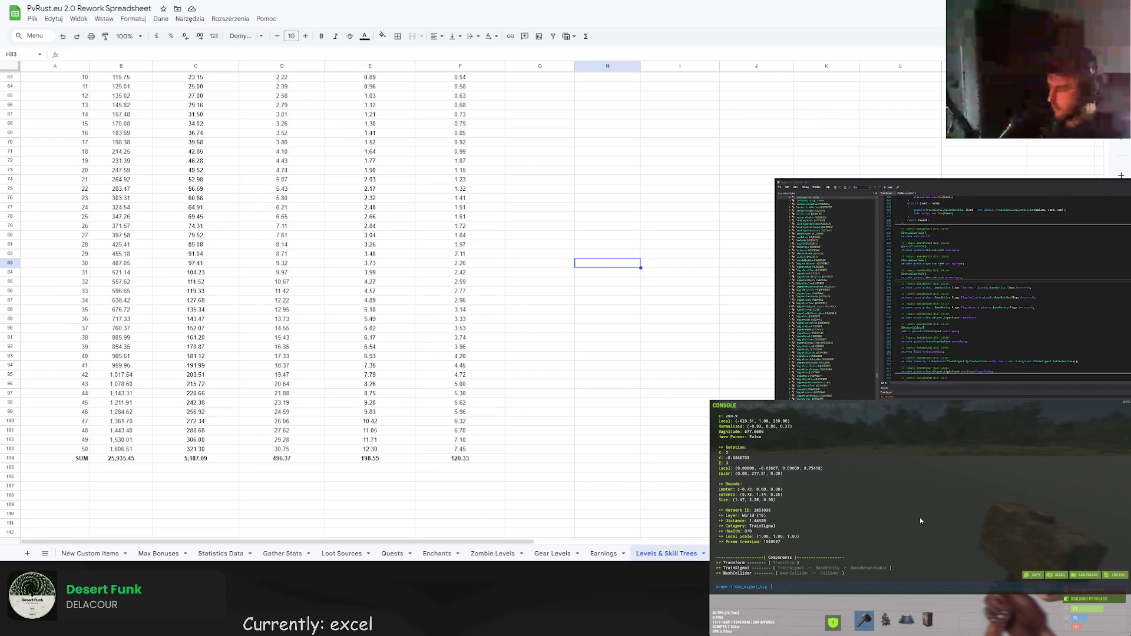
Spawn train_signal_lights_a from the game console.
key("Return")
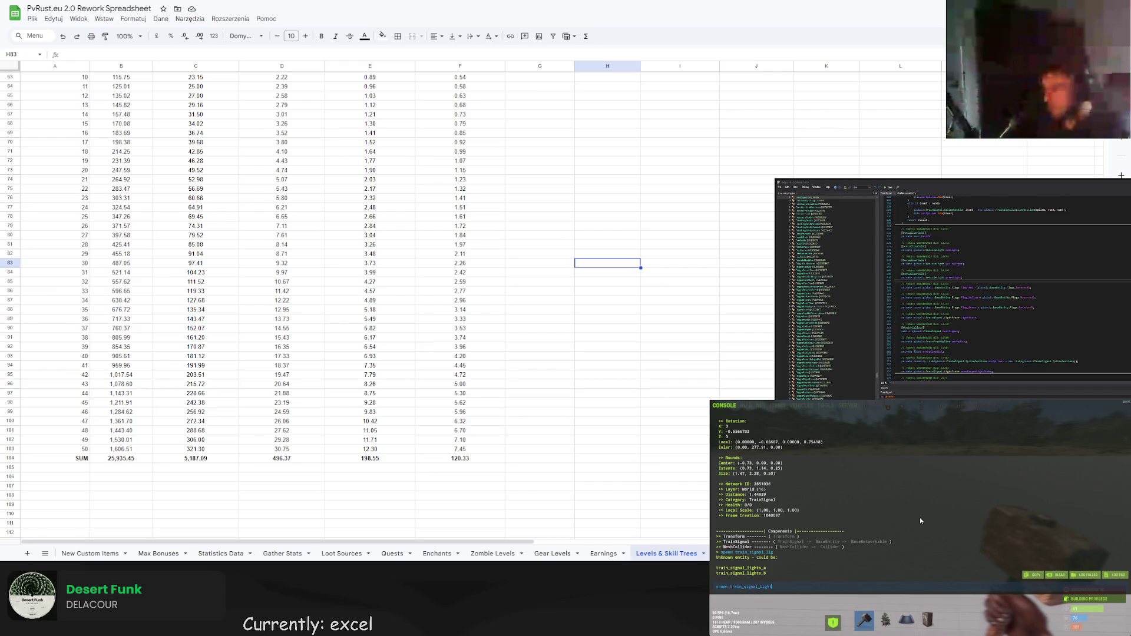
type("a")
key("Return")
key("Escape")
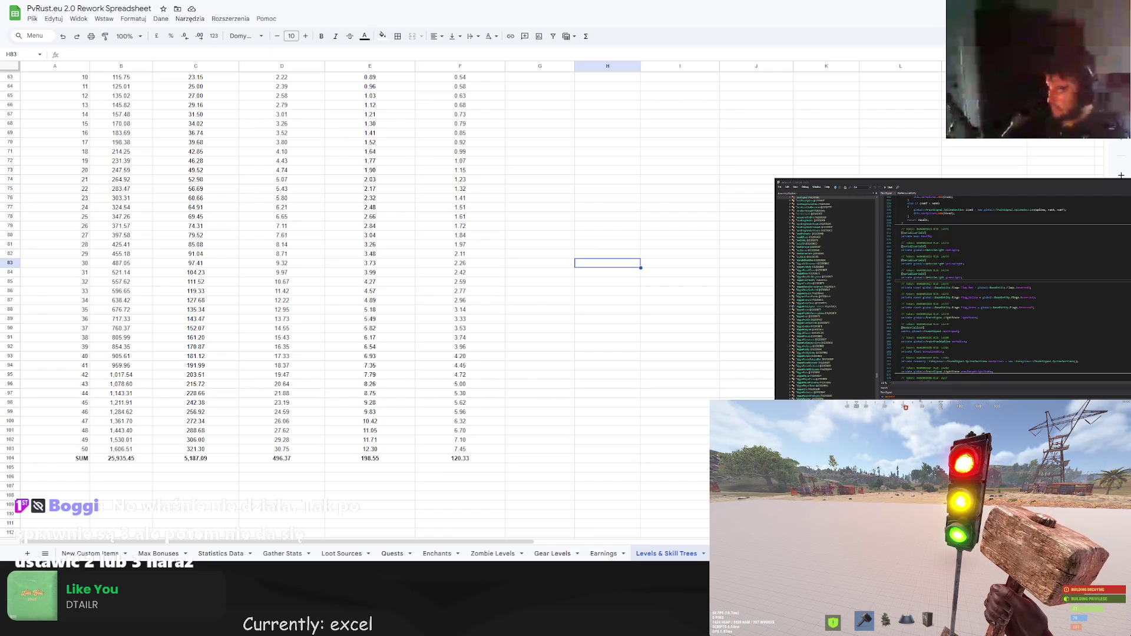
Browse the TrafficSignal class and inspect the SetFlag method definition.
key("Return")
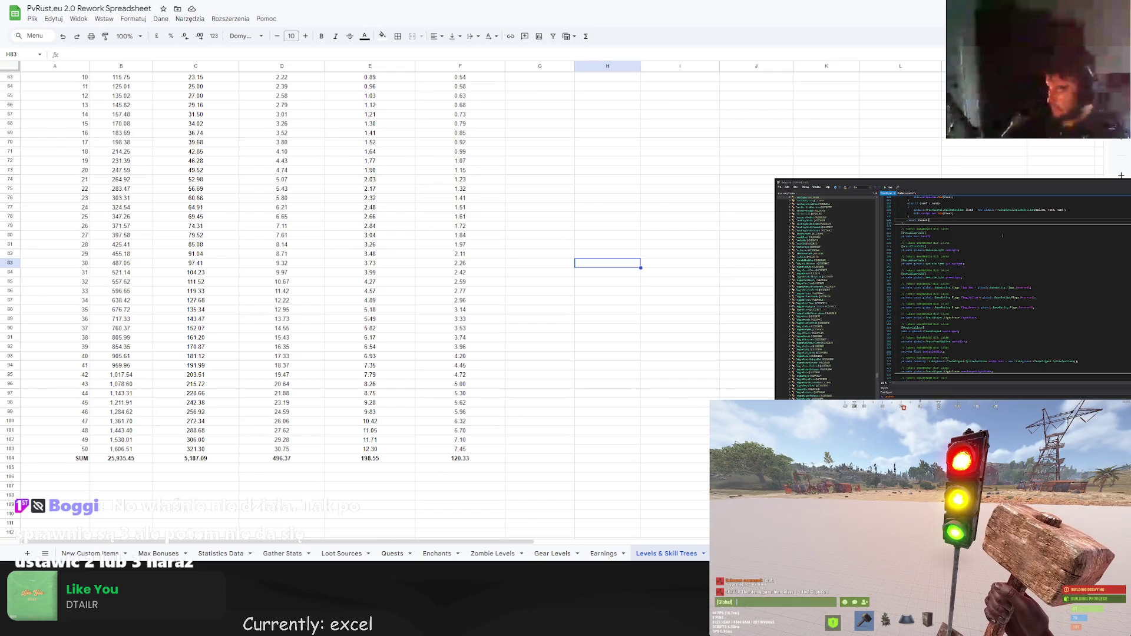
scroll(970, 298, "down", 15)
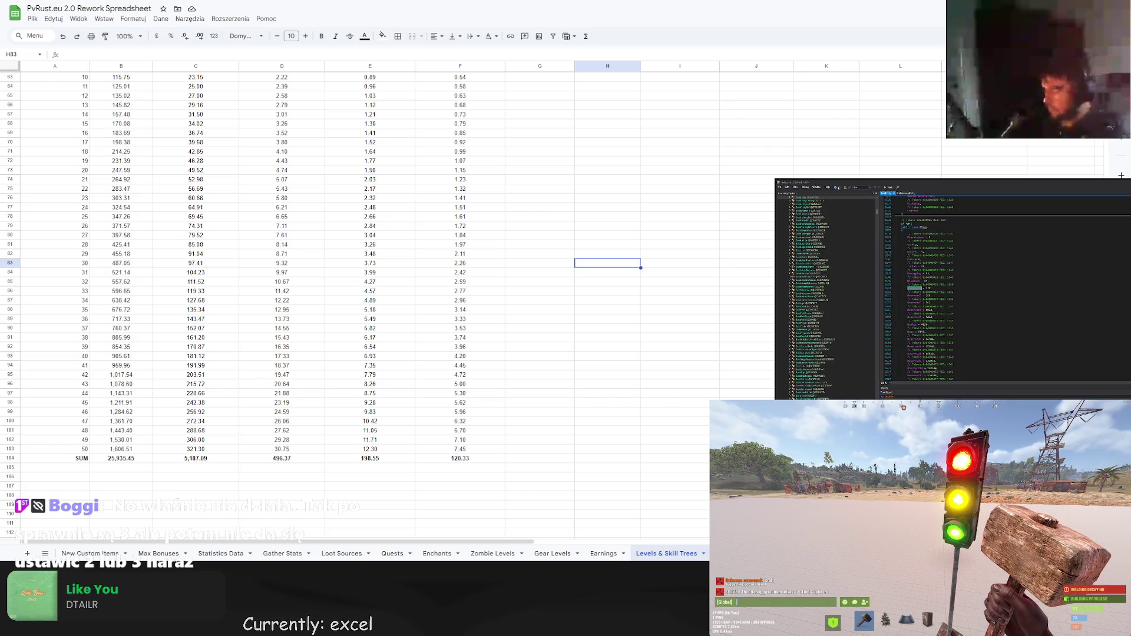
key("BackSpace")
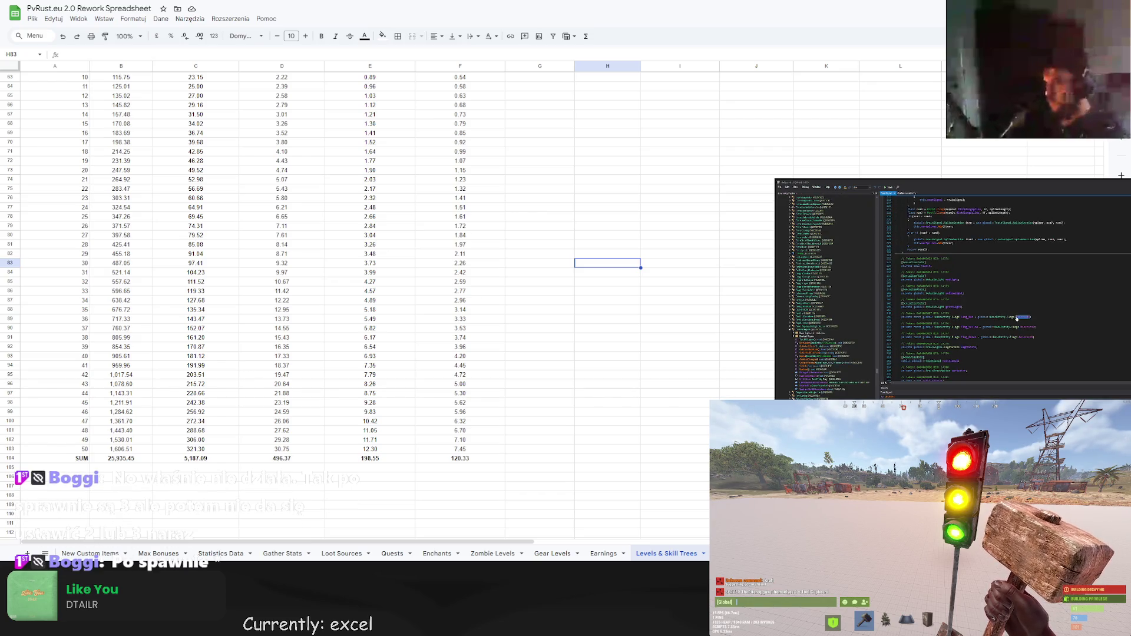
scroll(1009, 318, "up", 15)
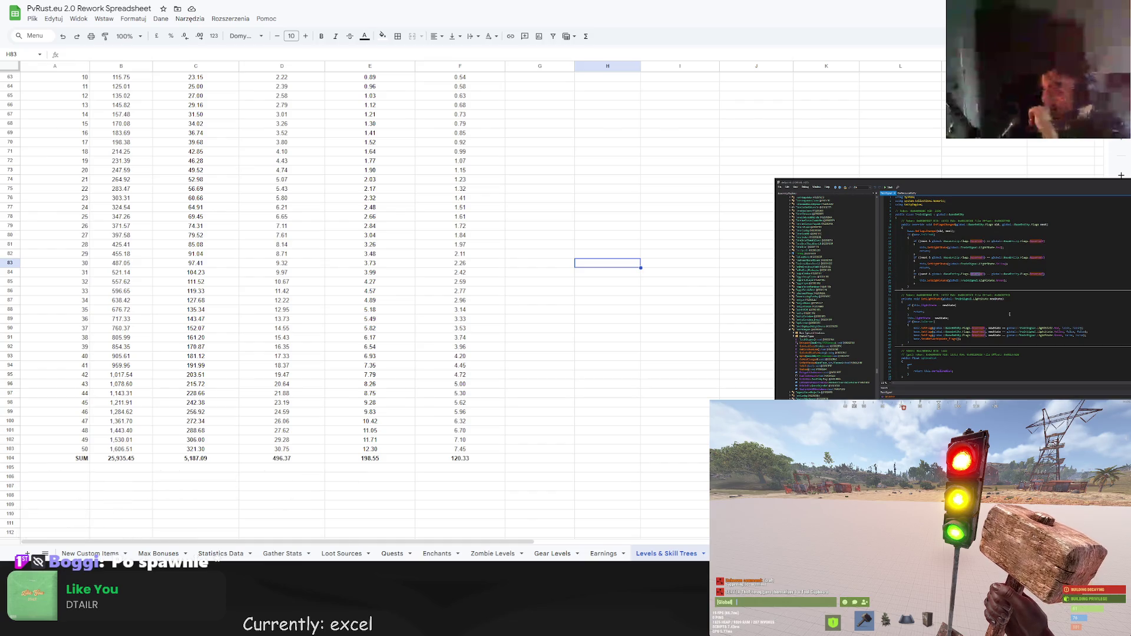
scroll(1010, 314, "down", 10)
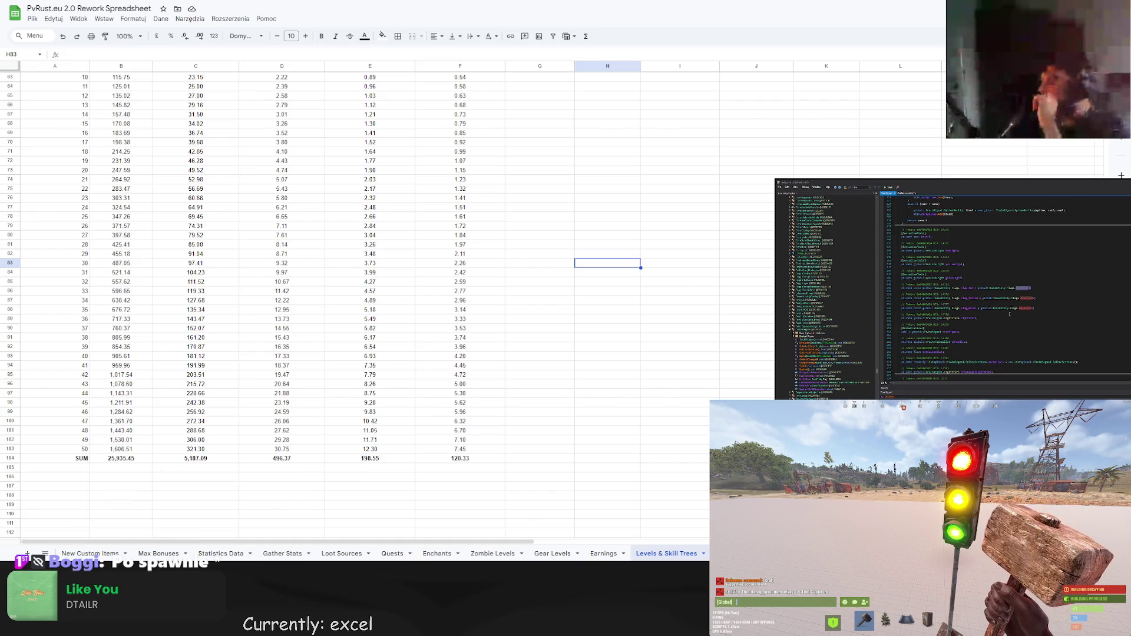
scroll(1010, 314, "up", 10)
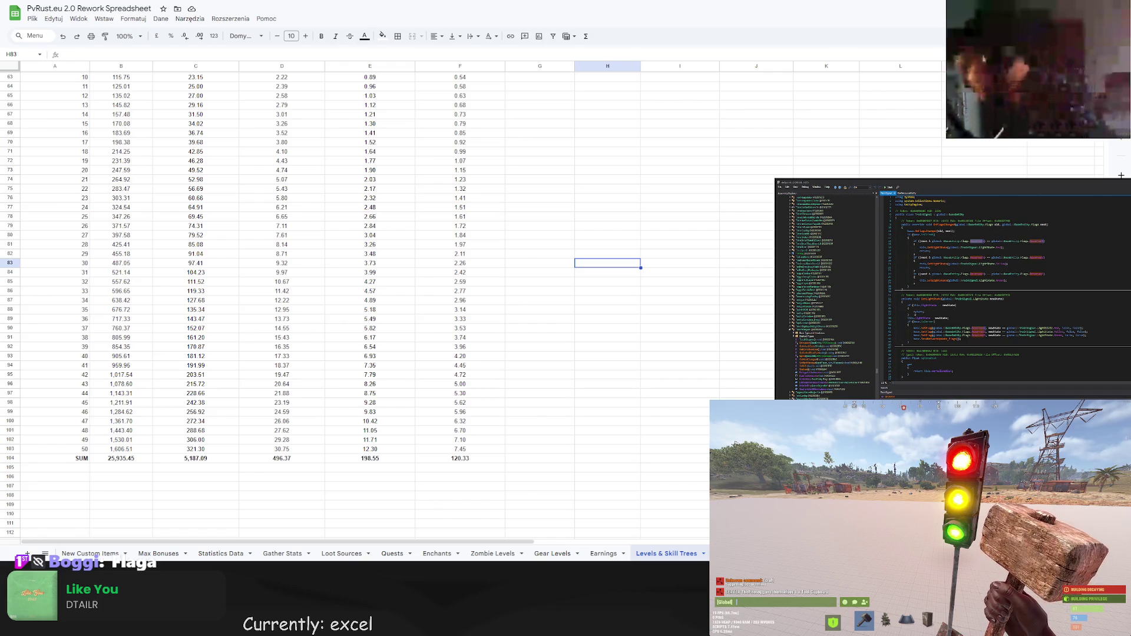
scroll(905, 308, "down", 1)
scroll(919, 295, "down", 3)
left_click(933, 279)
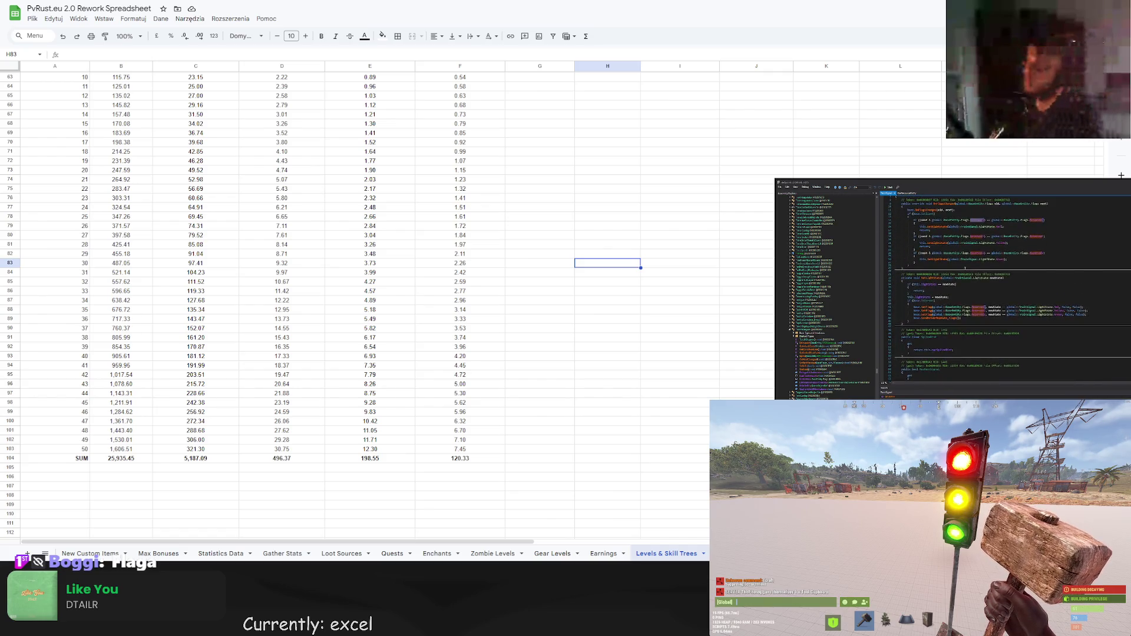
left_click(866, 188)
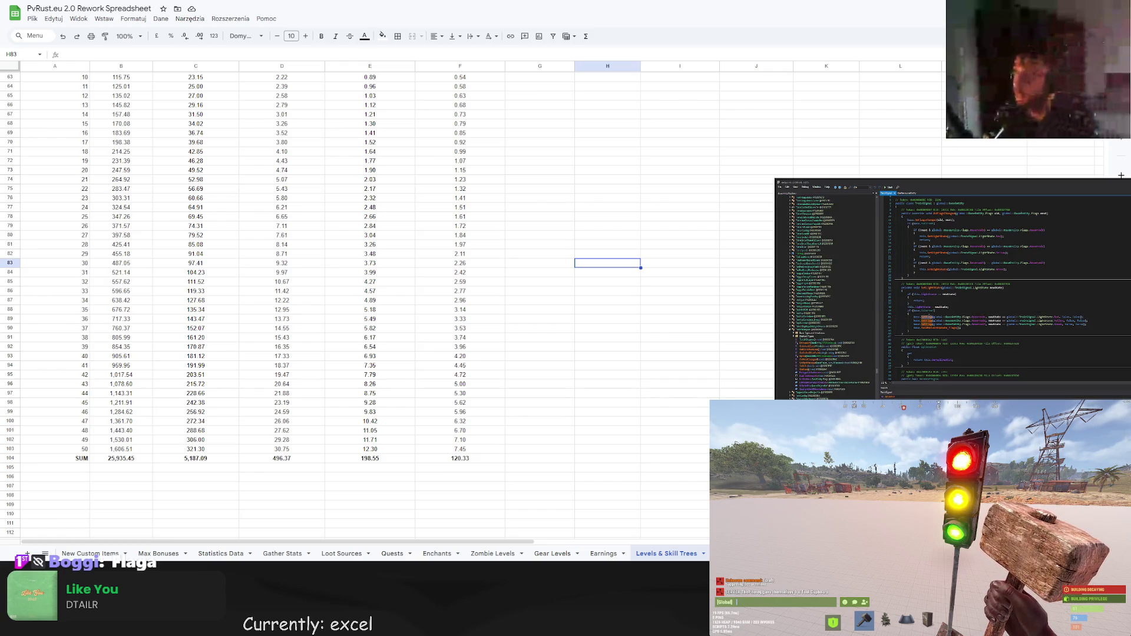
Read further down the TrafficSignal code, then step back from the traffic light in game.
scroll(955, 262, "down", 5)
scroll(955, 263, "down", 8)
scroll(955, 262, "down", 3)
scroll(950, 260, "down", 10)
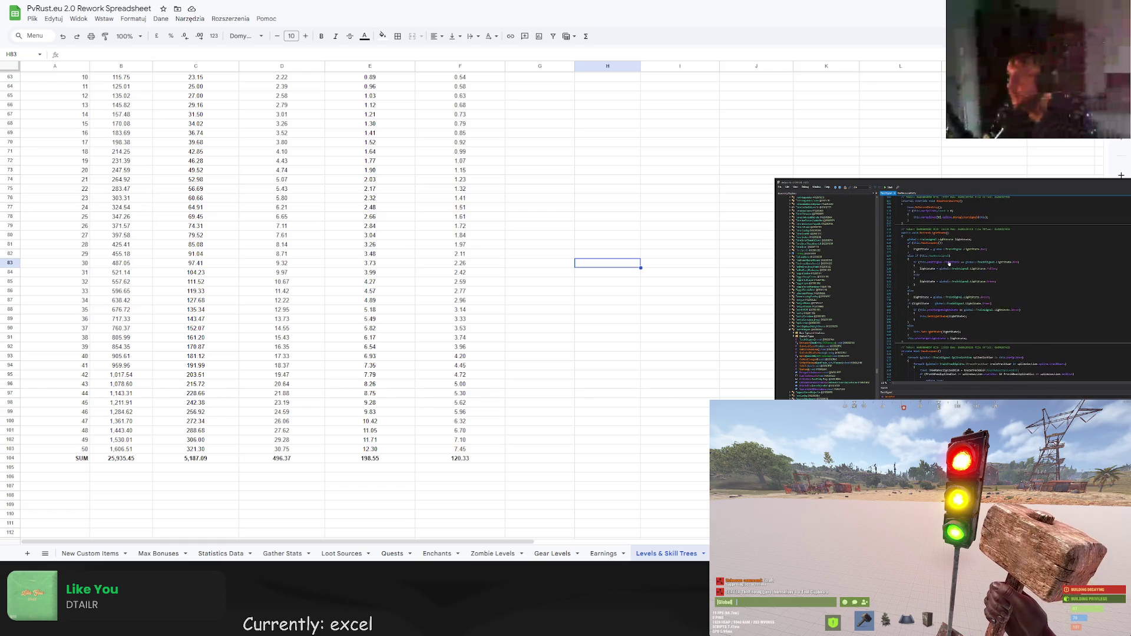
scroll(945, 270, "down", 9)
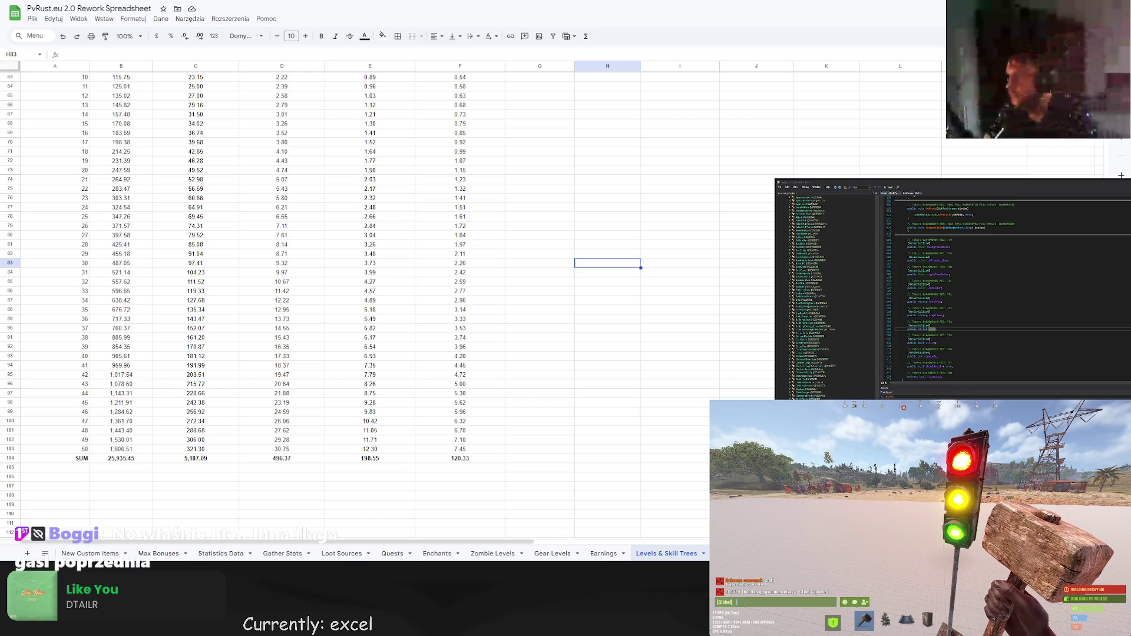
key("Escape")
key("s")
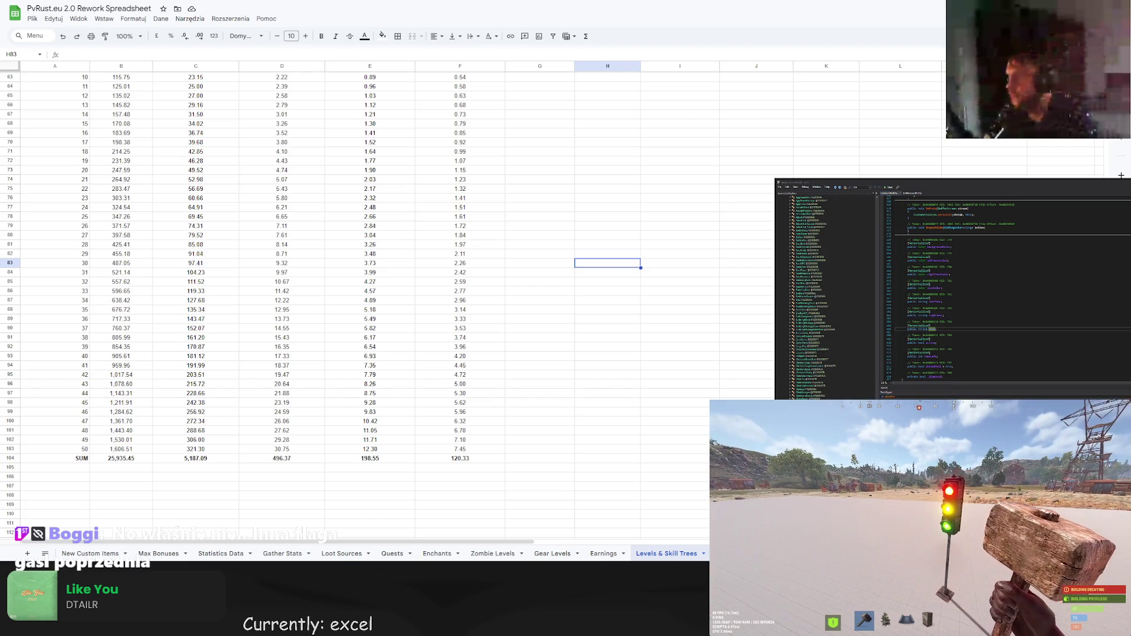
key("Return")
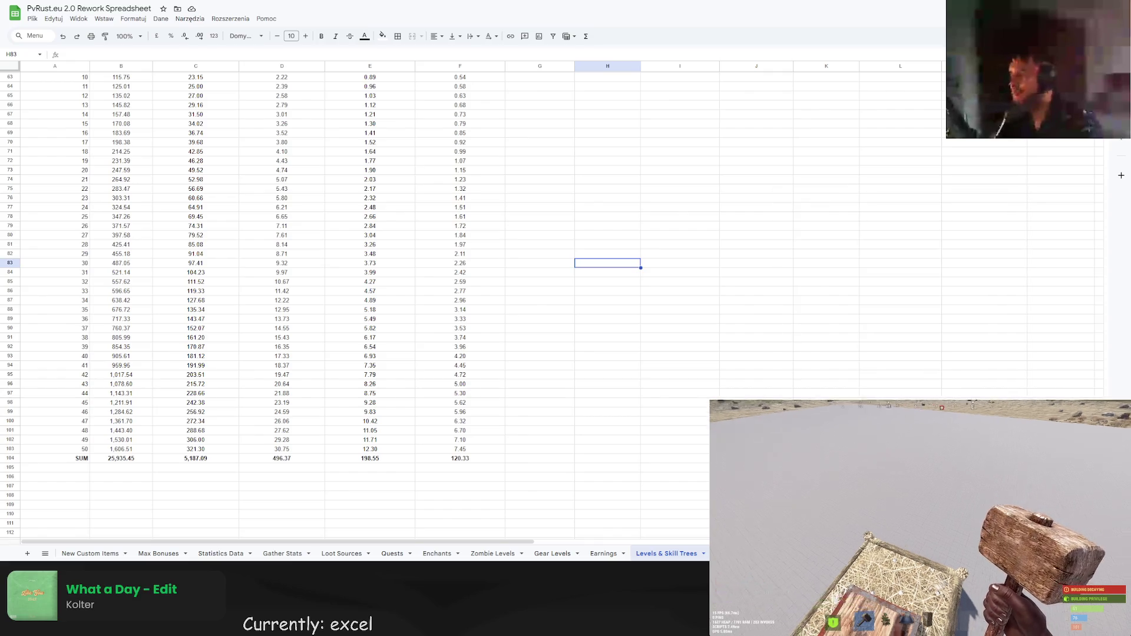
Label the SUM totals in row 105 with ENTITIES and MINUTES, copying MINUTES under all three minute totals.
left_click(519, 96)
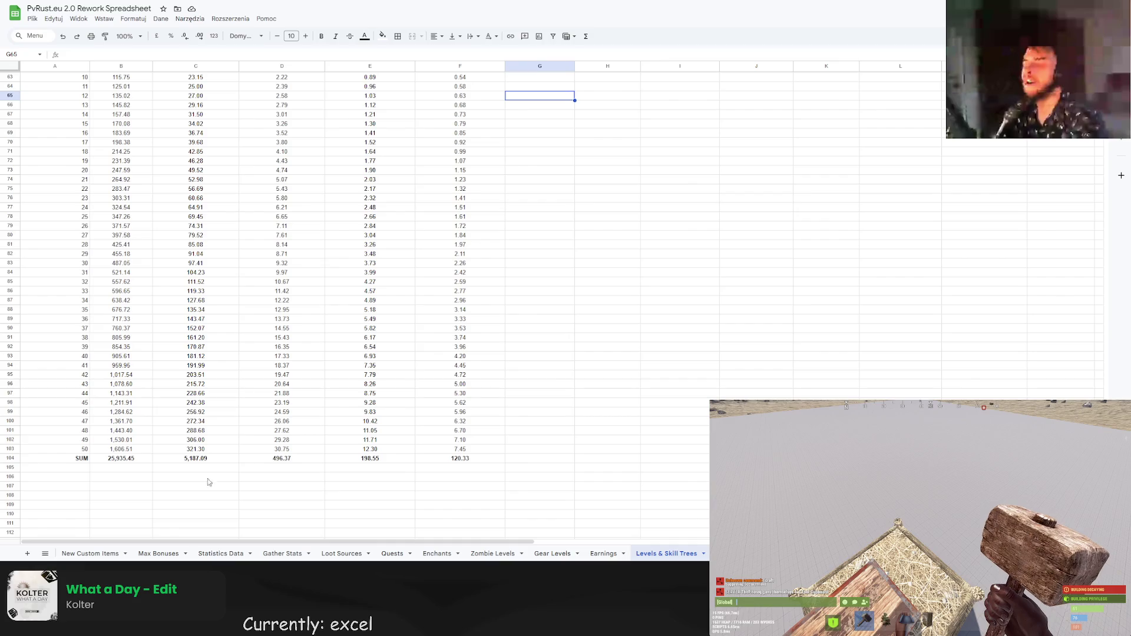
left_click(121, 467)
scroll(206, 365, "down", 2)
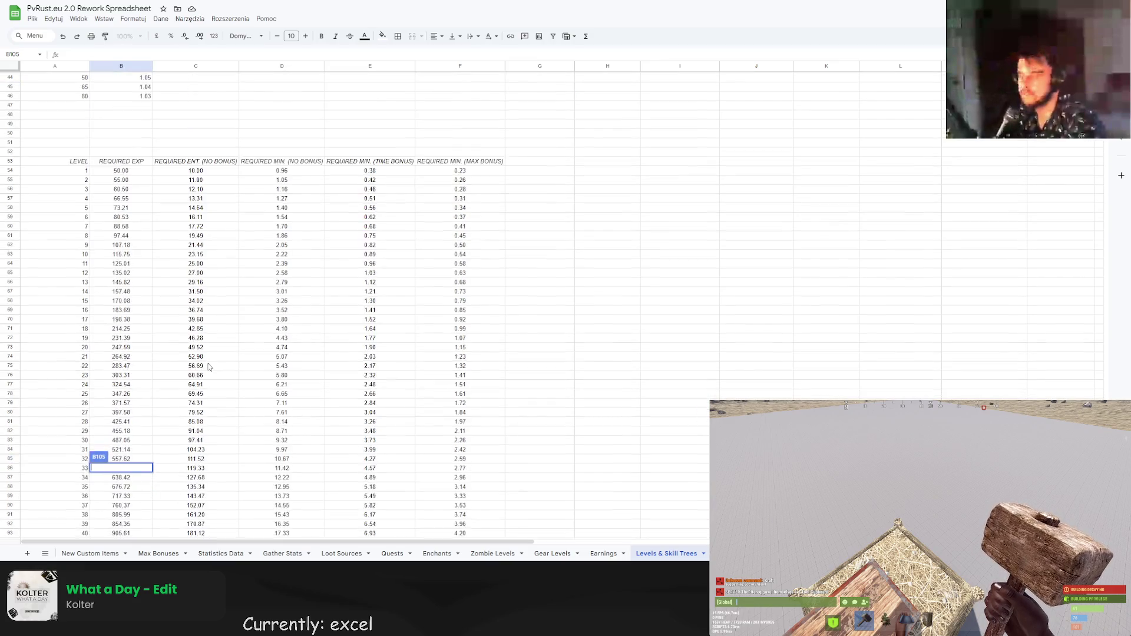
left_click(117, 428)
type("EXP POINTS")
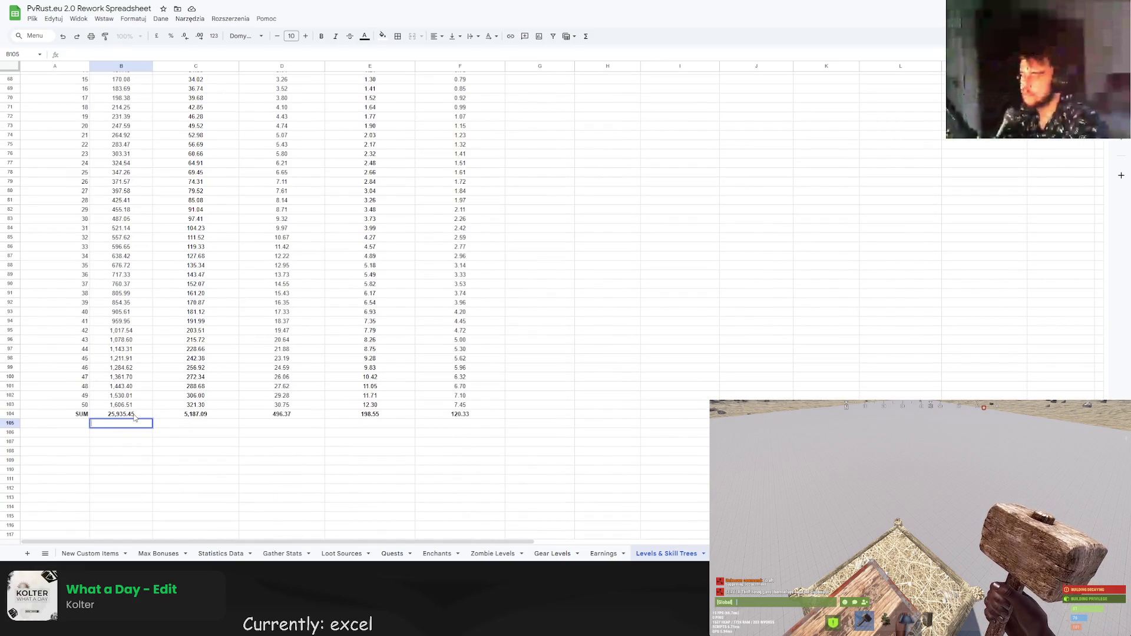
left_click(195, 423)
type("ENTIT")
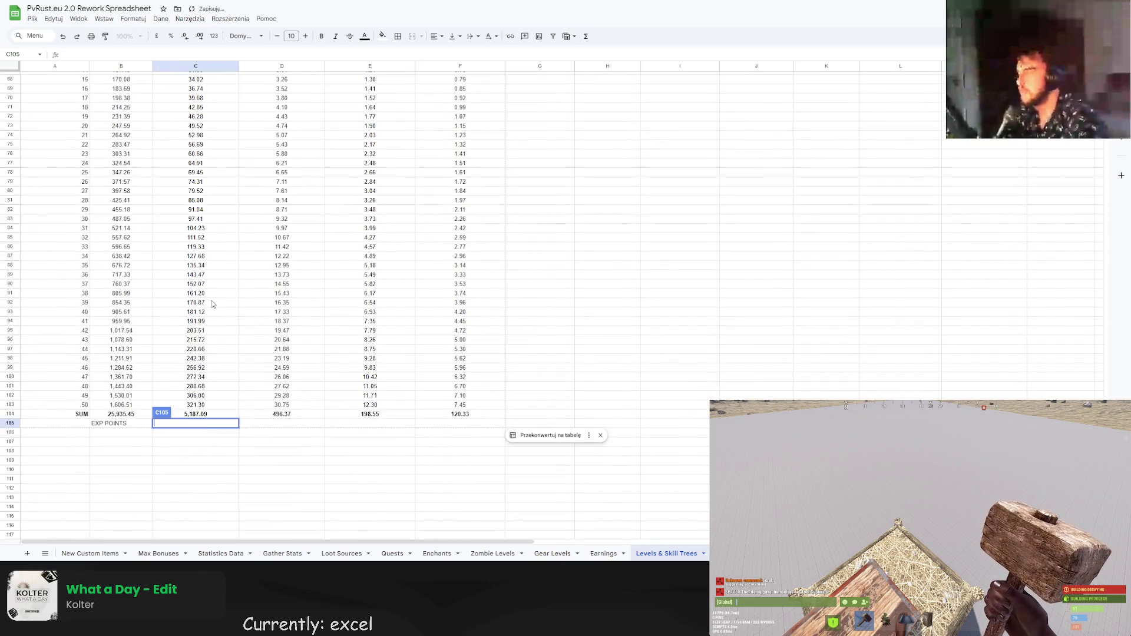
type("IES")
key("Up")
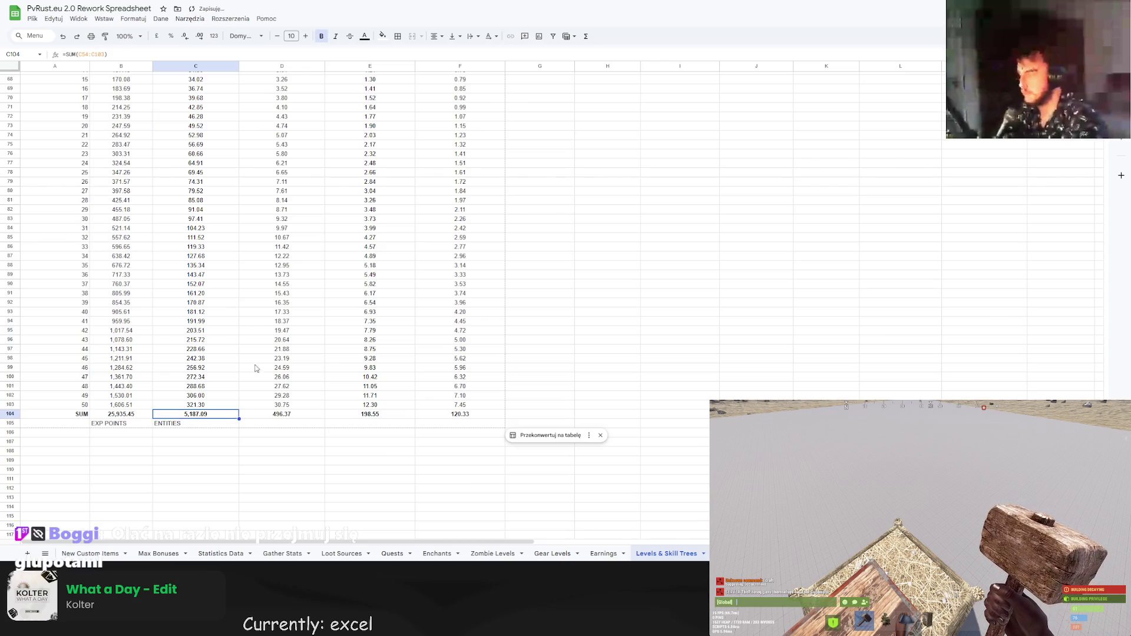
double_click(272, 423)
type("M")
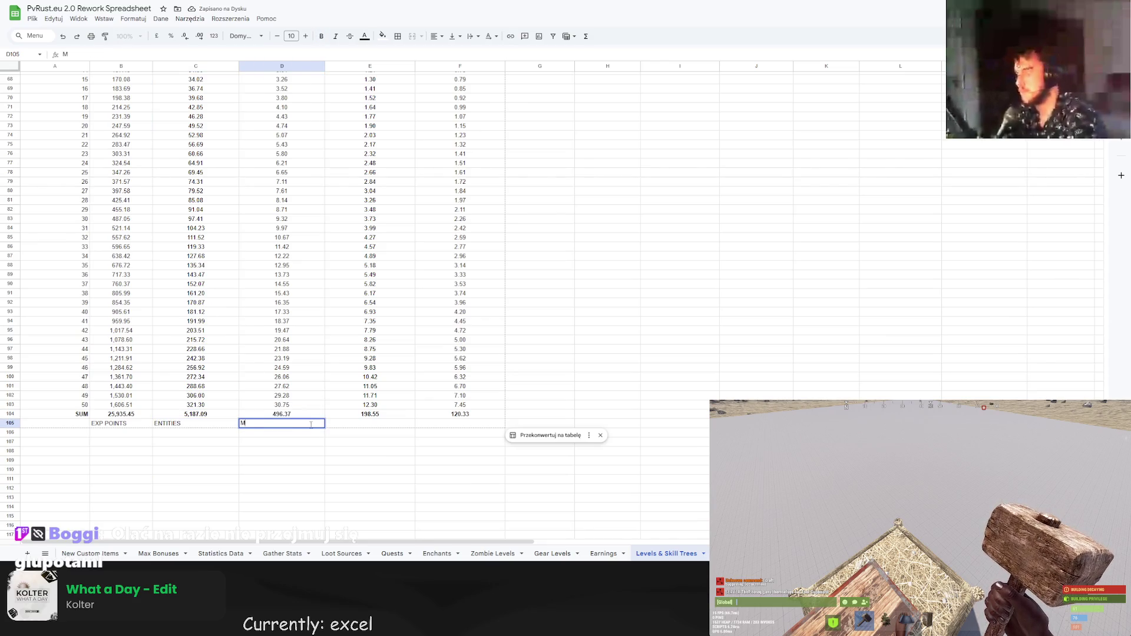
type("INUTES")
key("Return")
left_click(287, 425)
left_click_drag(325, 428, 472, 427)
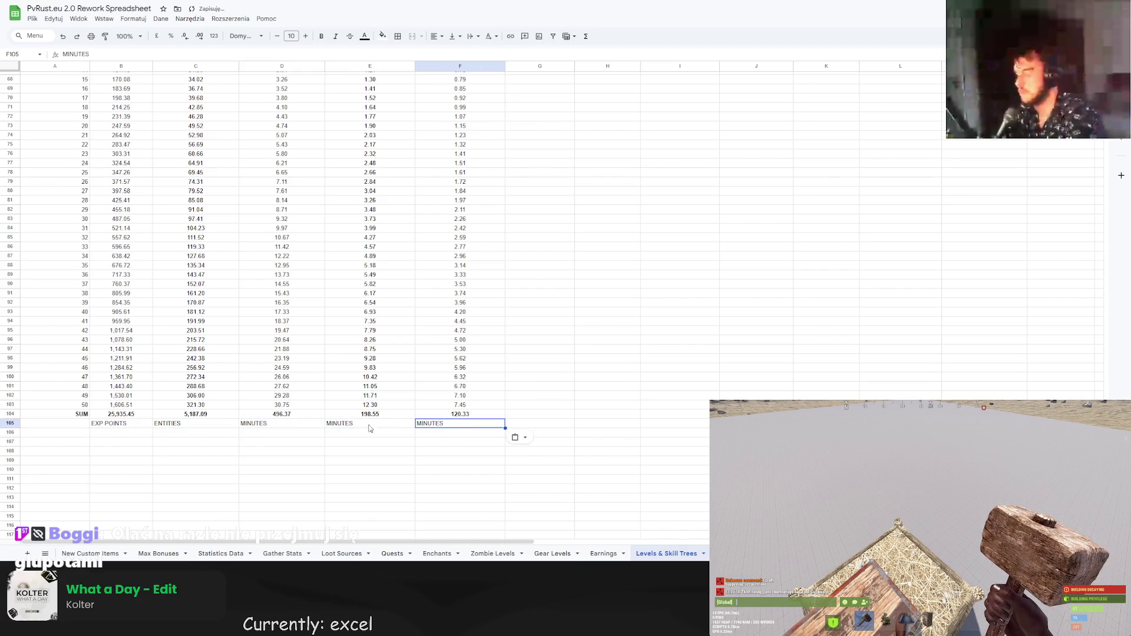
Convert the minute totals to hours with =D104/60, filled across the three minute columns.
left_click(274, 436)
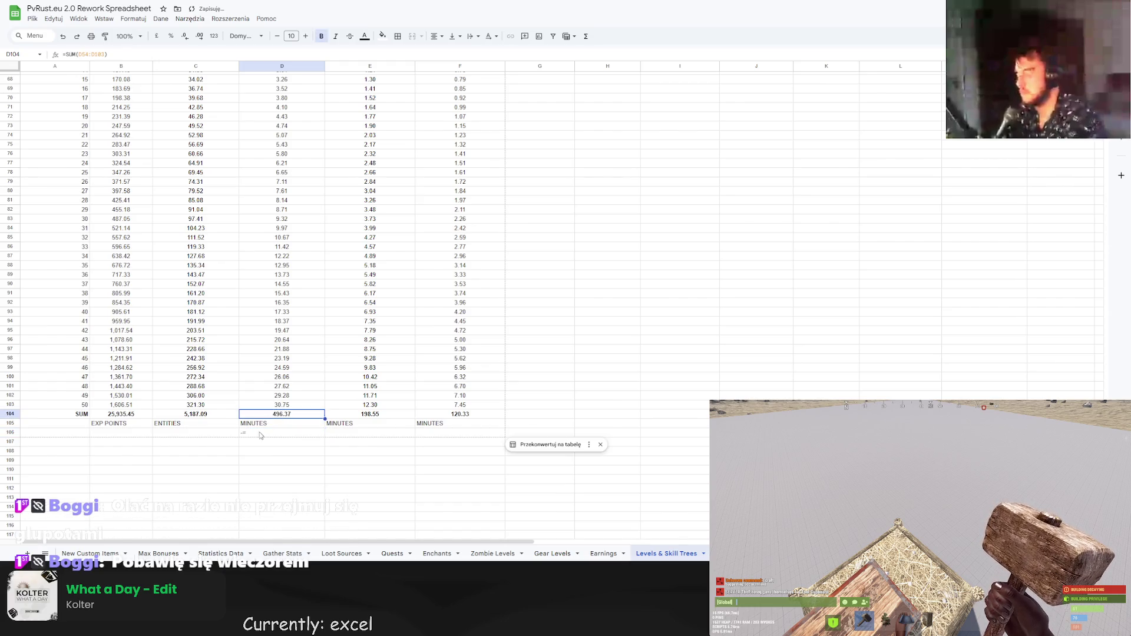
type("=")
left_click(277, 414)
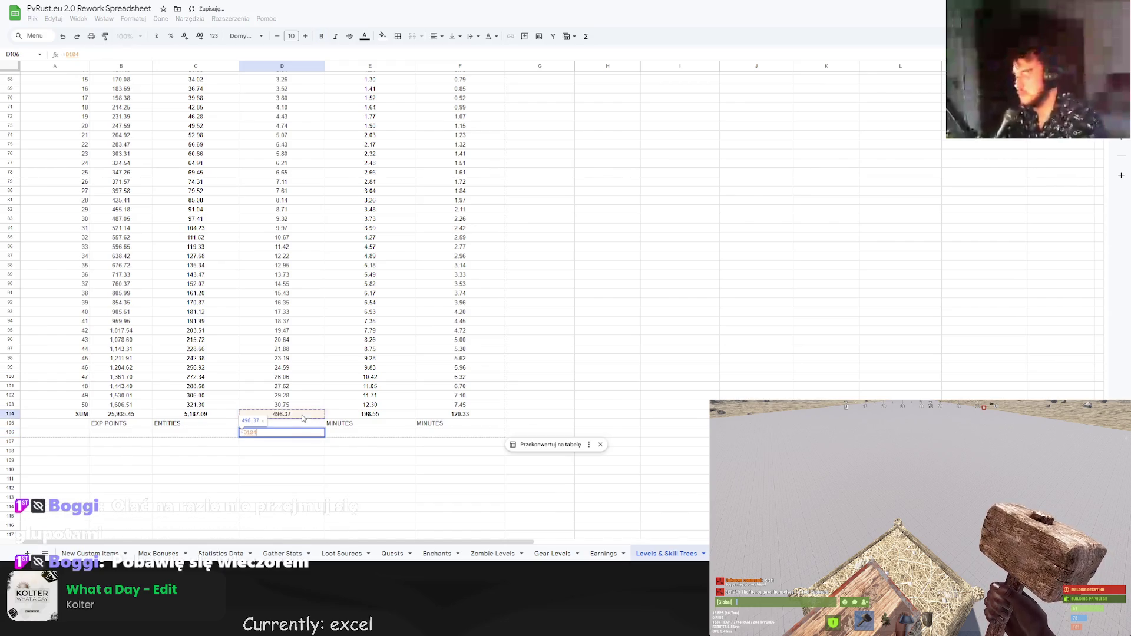
type("/60")
key("Return")
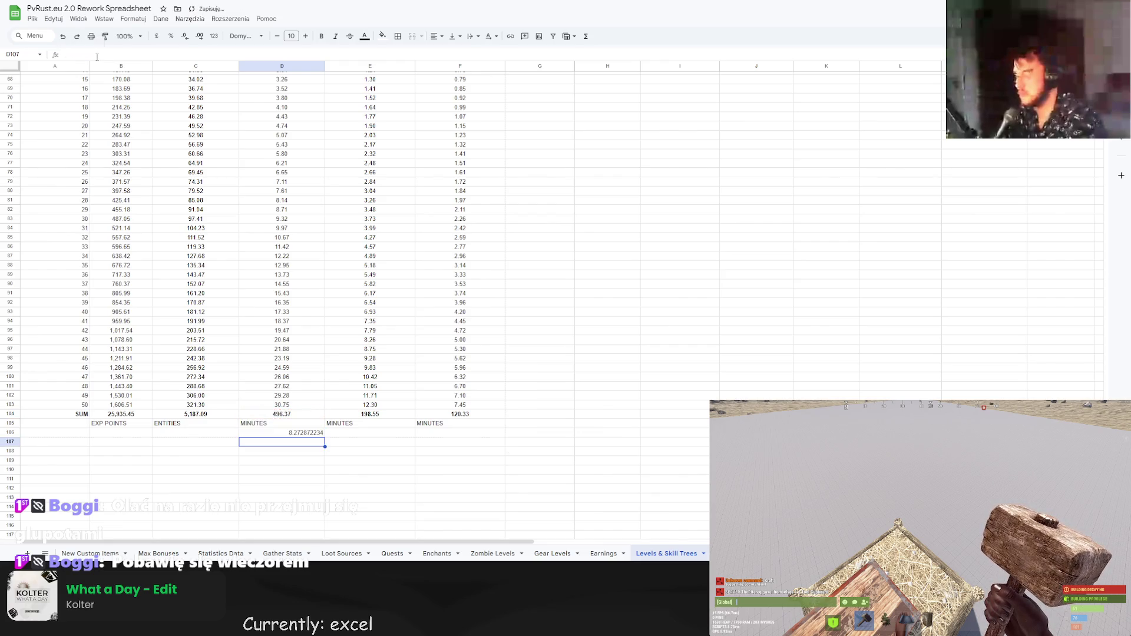
key("Up")
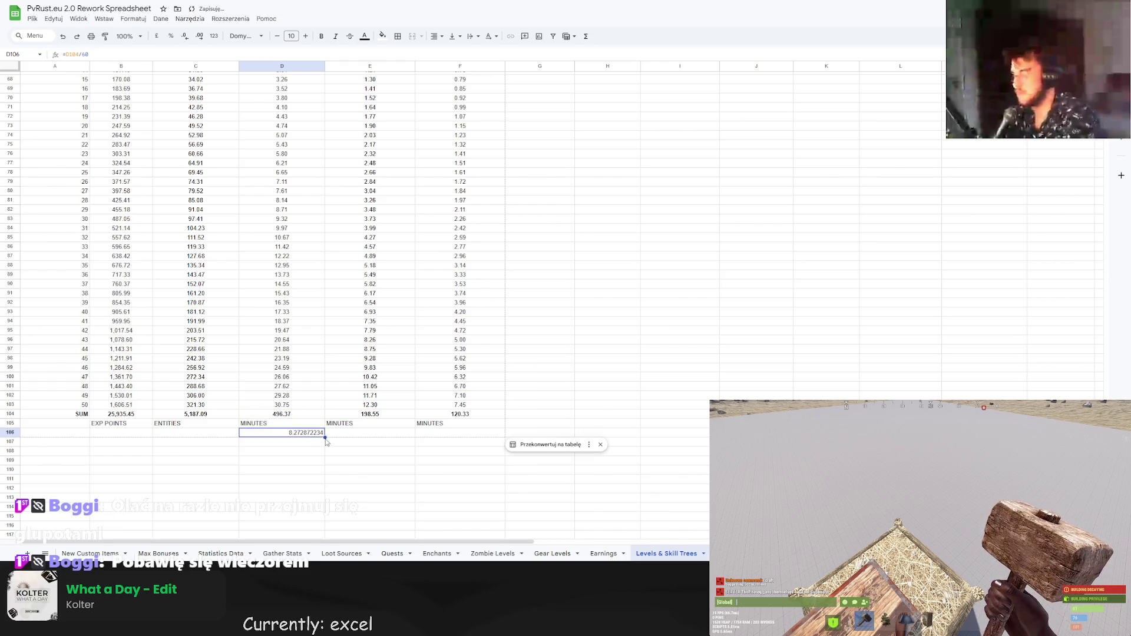
left_click_drag(326, 438, 441, 438)
Format the three hour results as numbers with two decimals (8.27, 3.31, 2.01).
left_click(440, 442)
left_click_drag(316, 435, 465, 434)
left_click(133, 18)
mouse_move(158, 73)
mouse_move(144, 55)
left_click(291, 96)
left_click(394, 482)
Add HOURS labels beneath each of the three hour values.
left_click_drag(288, 427, 429, 428)
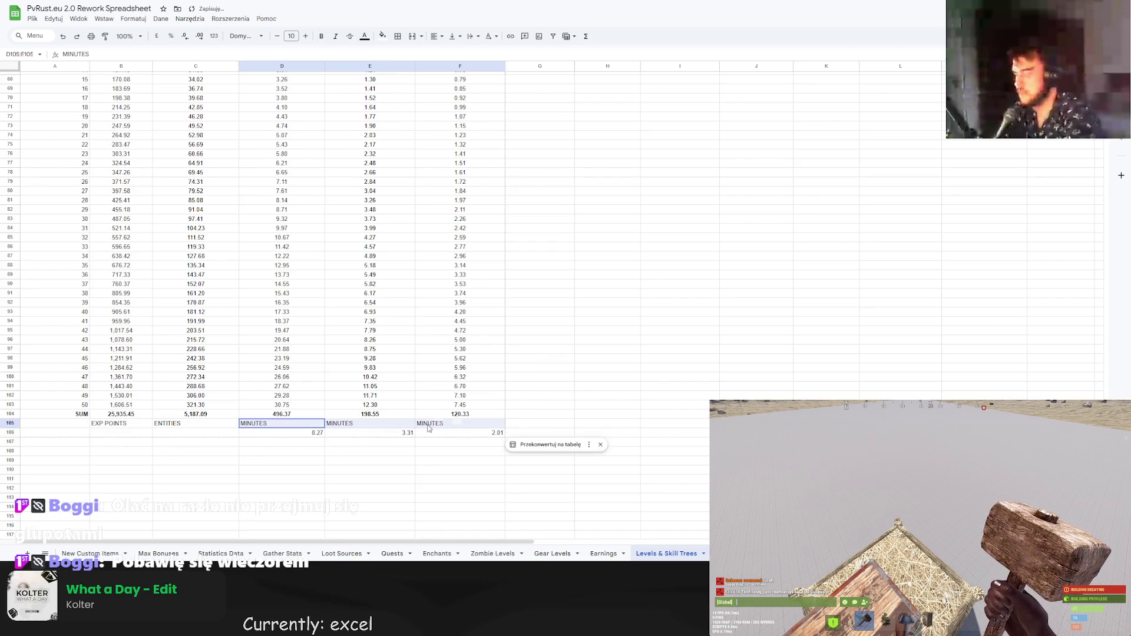
left_click(281, 442)
type("HOURS")
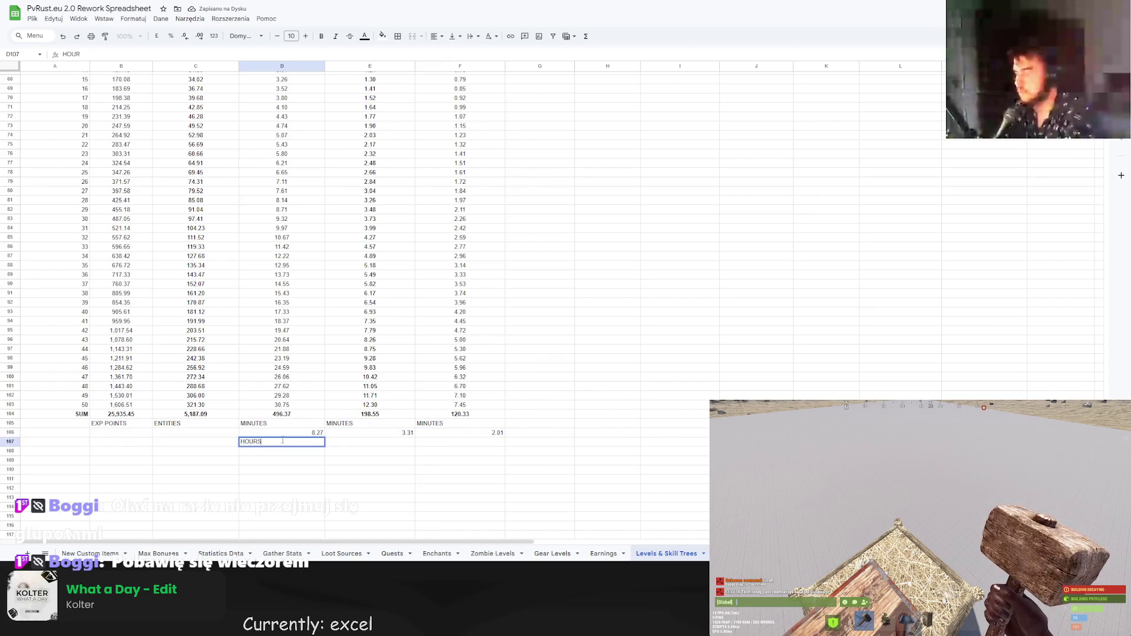
key("Return")
left_click(292, 444)
left_click_drag(327, 451, 463, 445)
Centre the label block, italicise the unit and HOURS labels, and bold the hour values.
left_click(445, 468)
left_click_drag(122, 425, 471, 451)
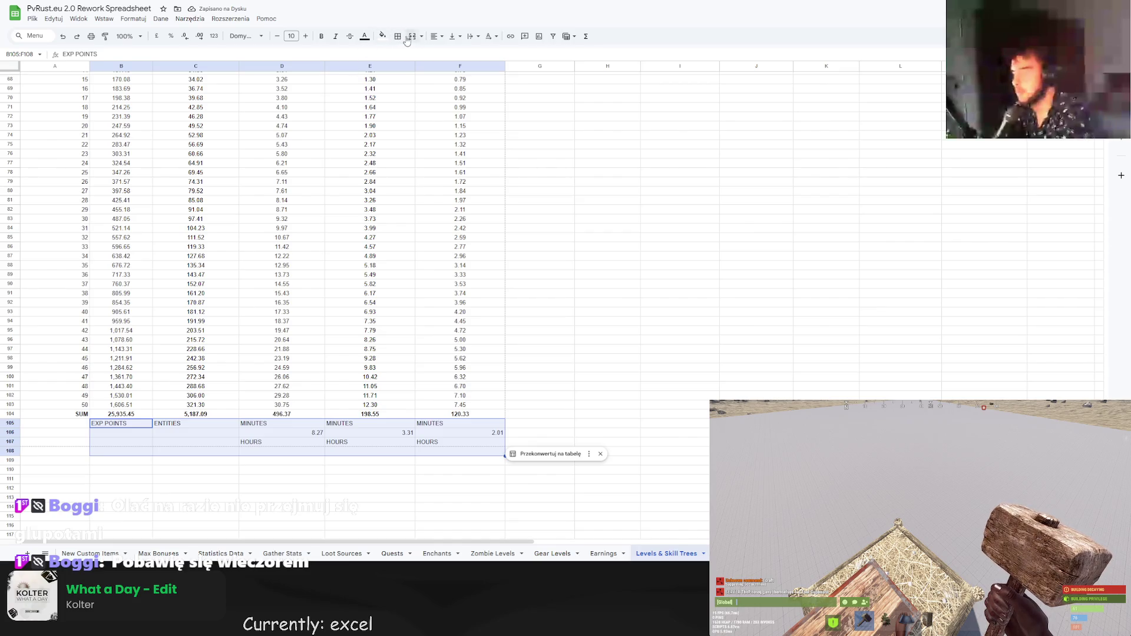
left_click(435, 36)
left_click(448, 54)
left_click(433, 426, "shift")
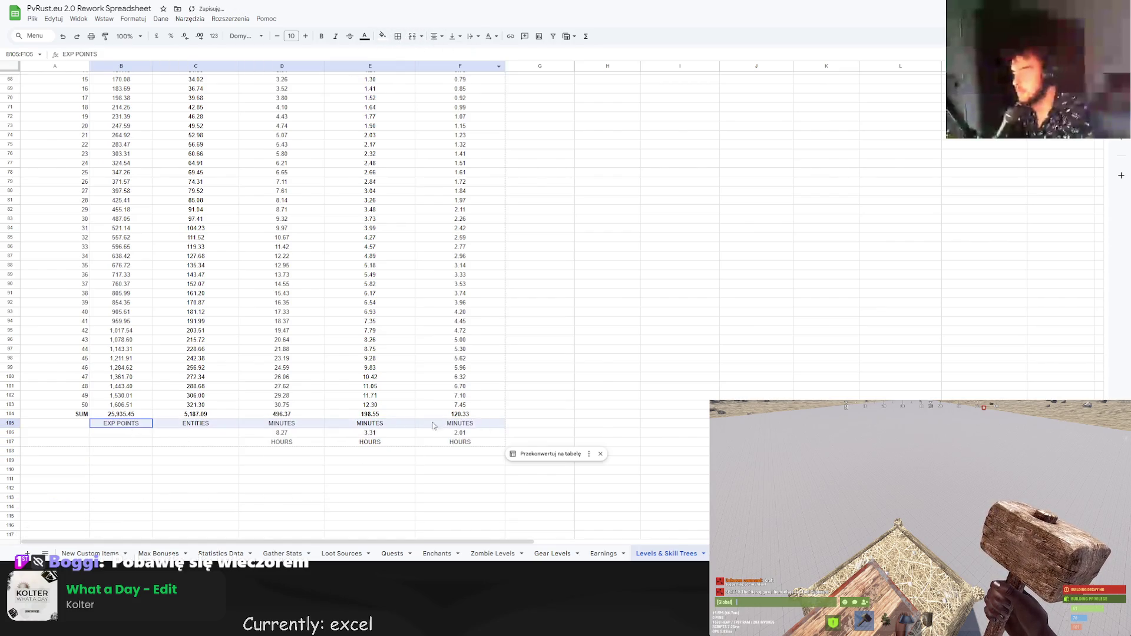
left_click(336, 36)
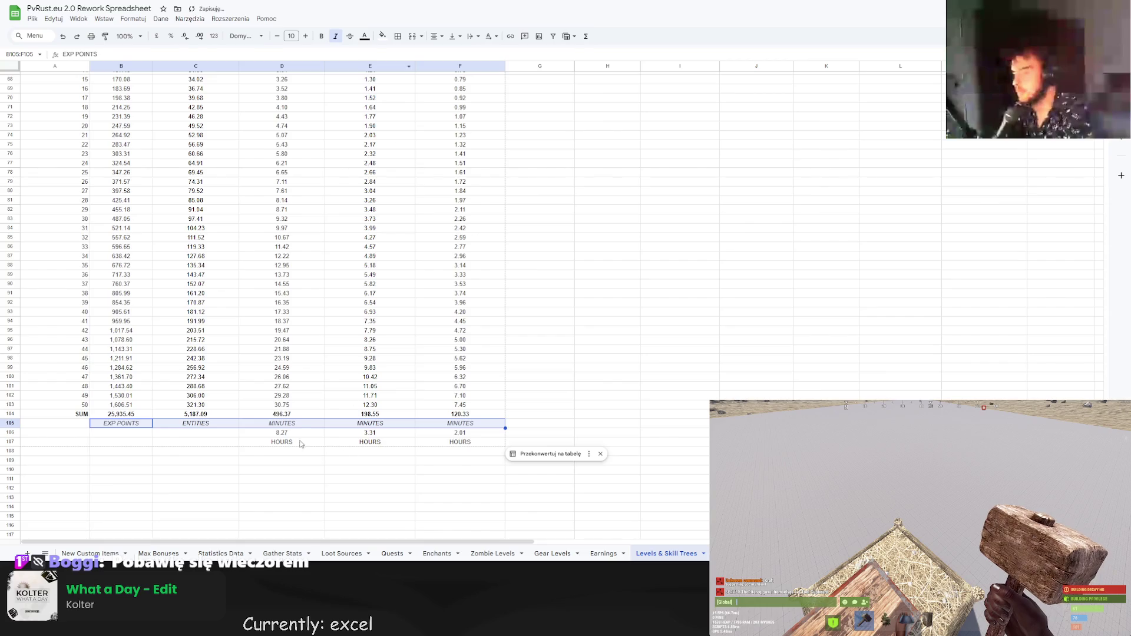
left_click_drag(288, 434, 466, 434)
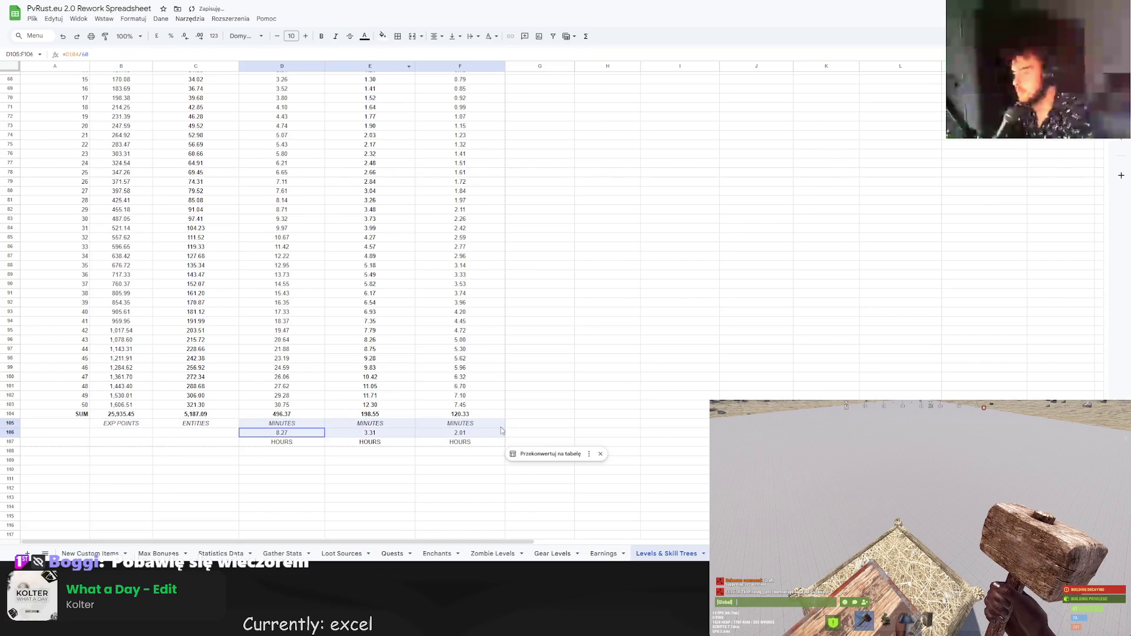
left_click(323, 37)
left_click_drag(282, 442, 465, 442)
left_click(338, 37)
left_click(344, 451)
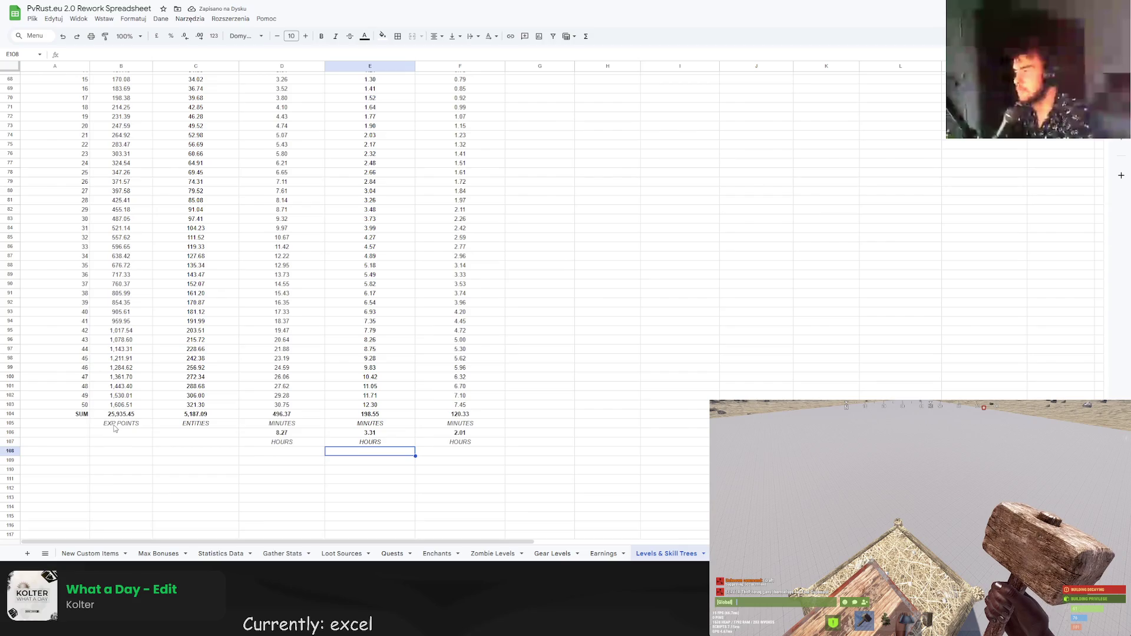
left_click_drag(115, 429, 441, 426)
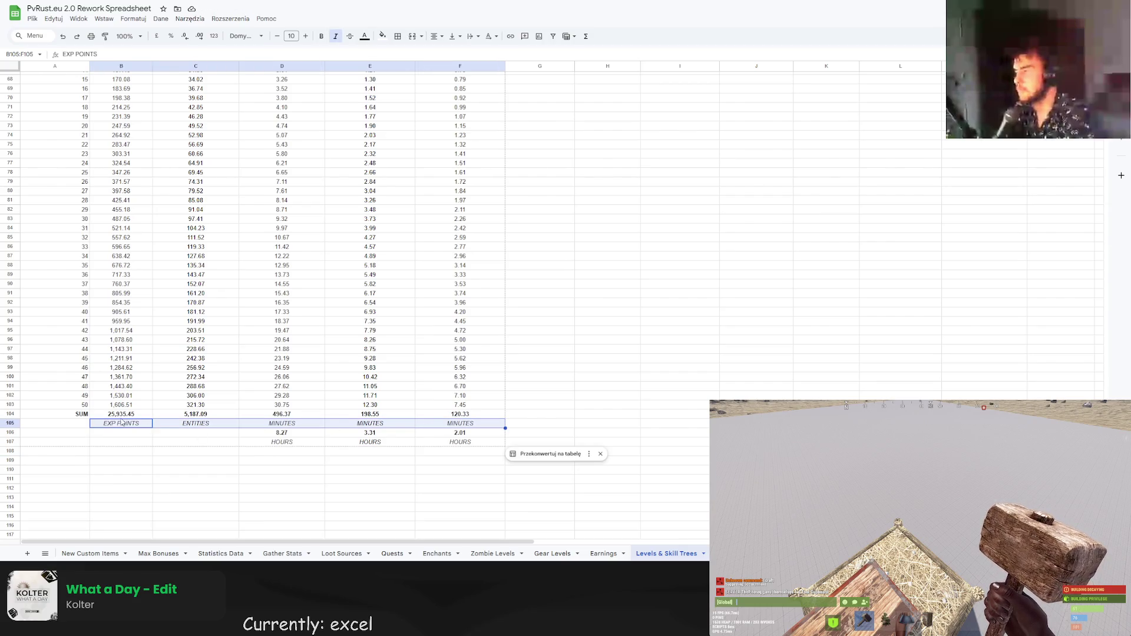
left_click_drag(118, 414, 460, 415)
Fill the SUM row totals and the three hour values light green.
left_click(383, 36)
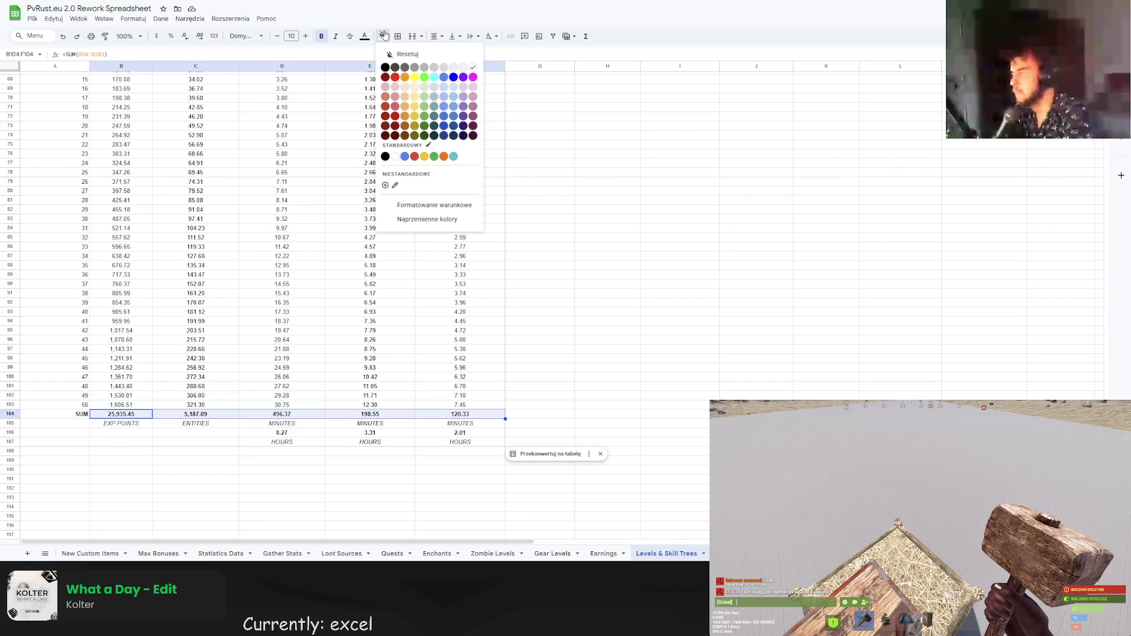
left_click(434, 87)
left_click_drag(308, 433, 461, 433)
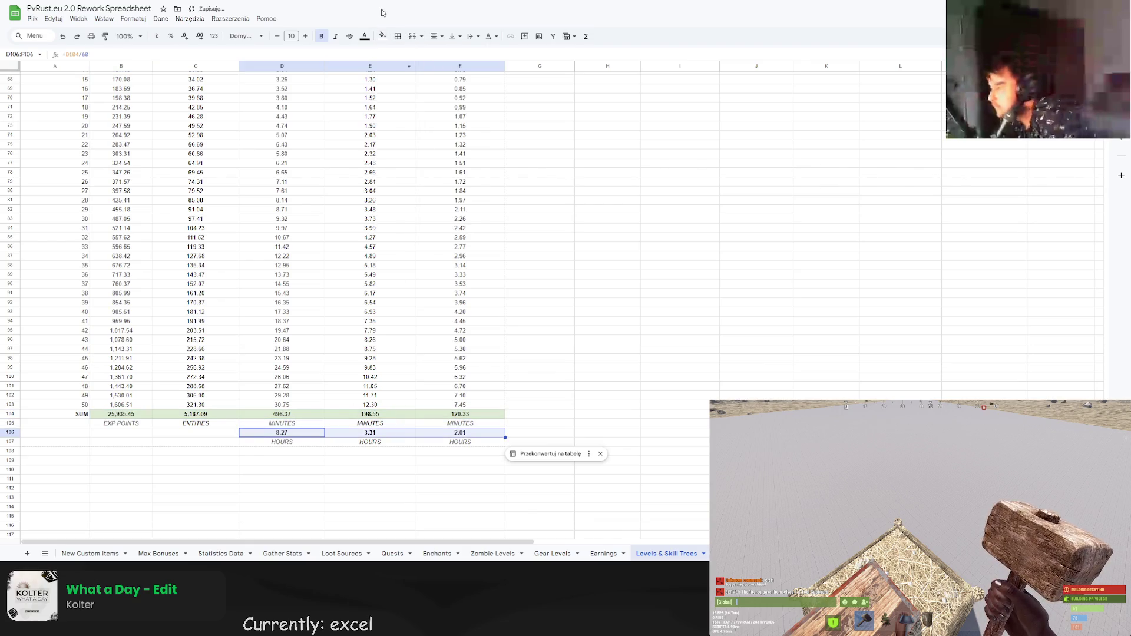
left_click(383, 36)
left_click(421, 90)
Shade the unit label row and the empty cells left of the hours light grey.
left_click(131, 425)
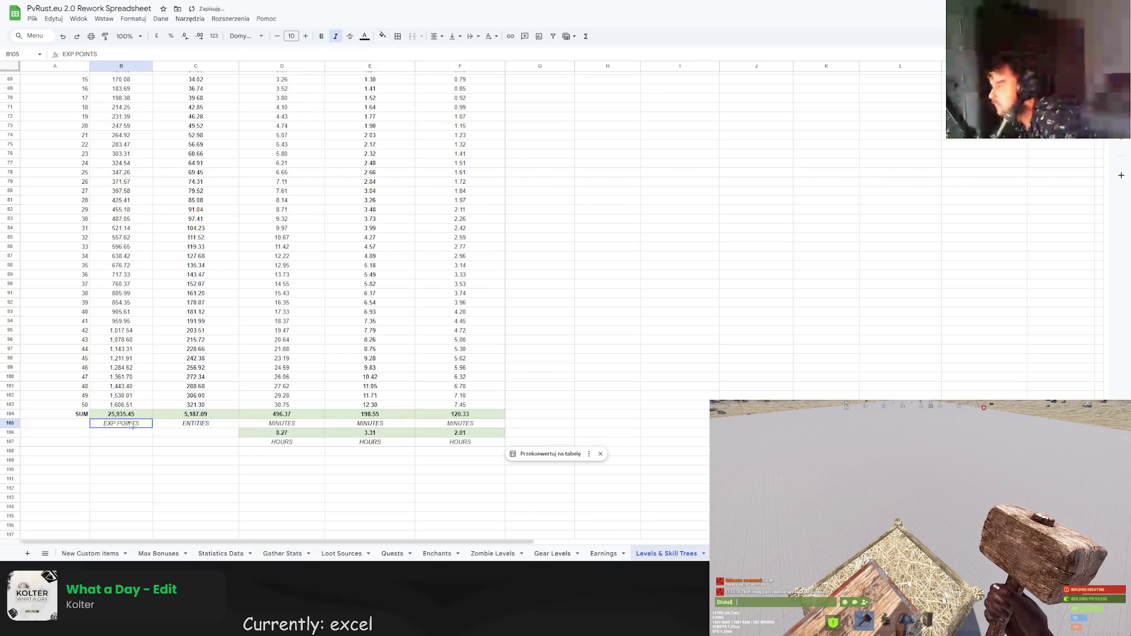
left_click_drag(131, 425, 460, 425)
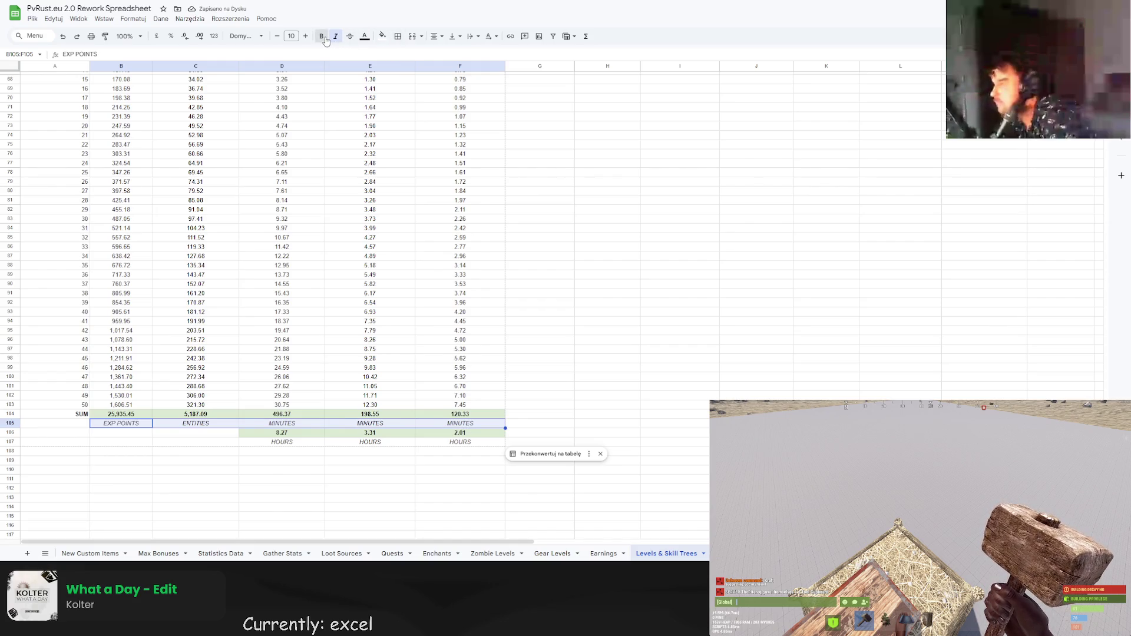
left_click(384, 38)
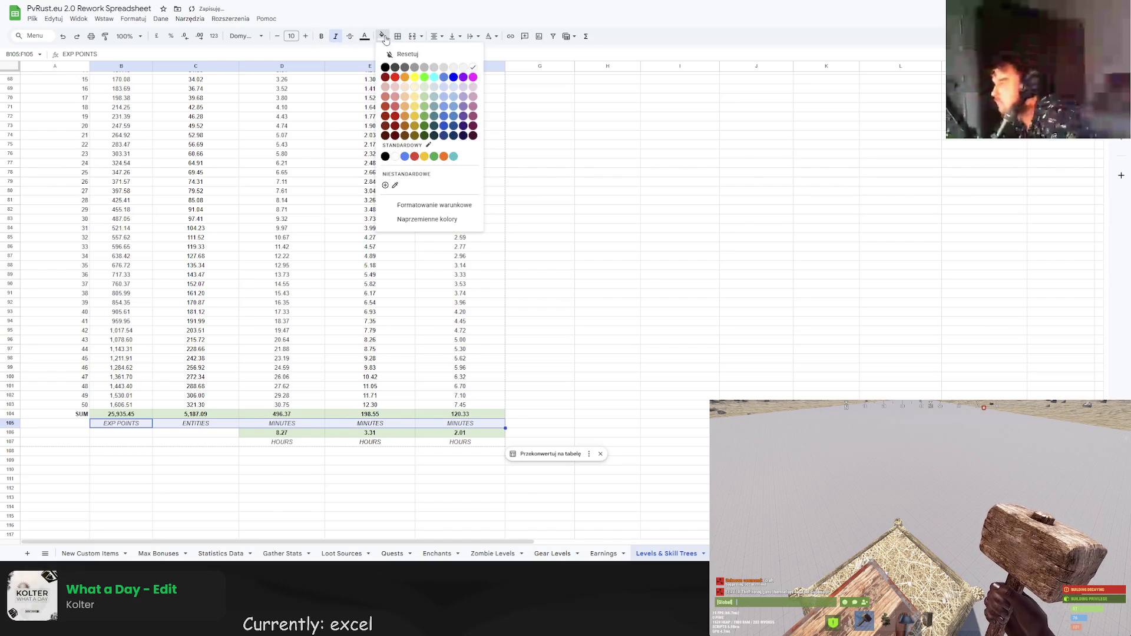
left_click(443, 67)
left_click_drag(277, 443, 462, 444)
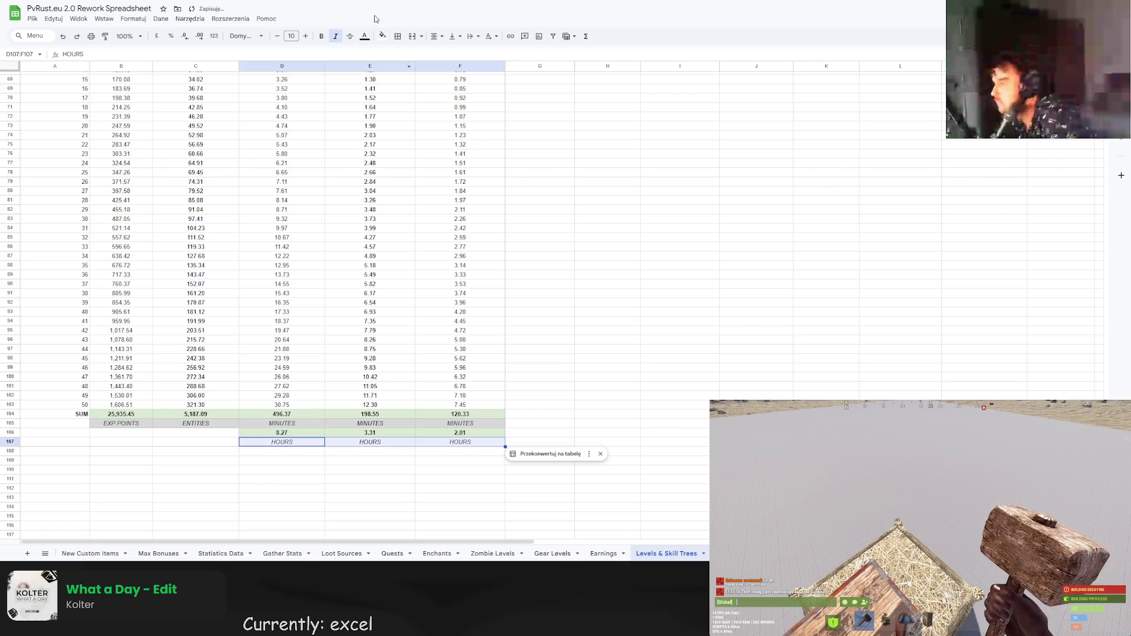
left_click_drag(71, 435, 214, 444)
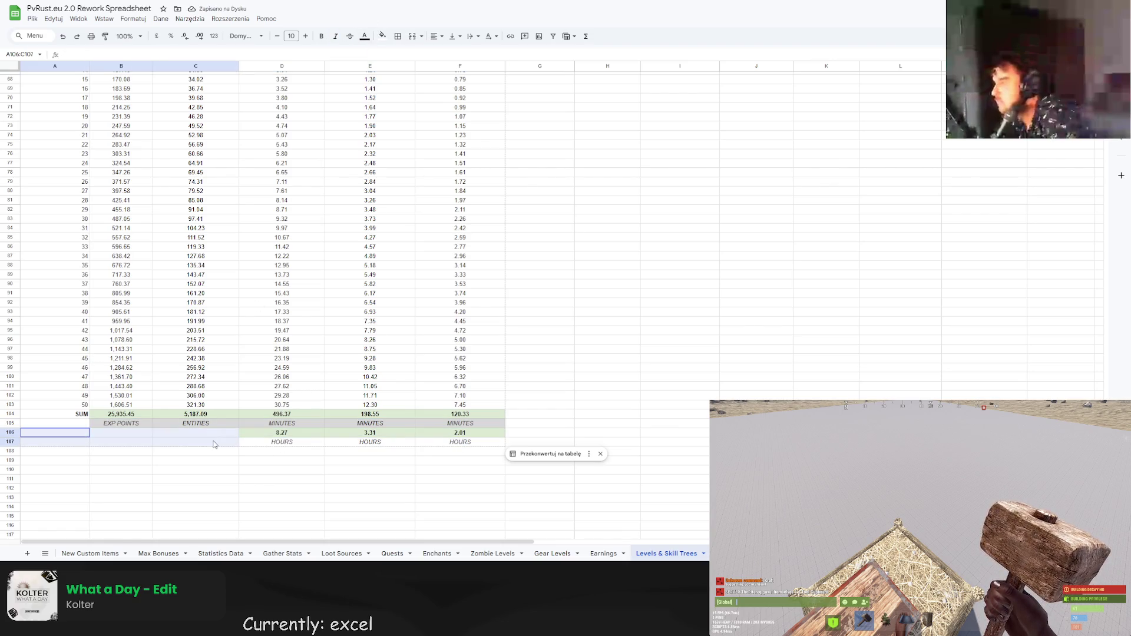
left_click(383, 36)
left_click(443, 67)
left_click(260, 475)
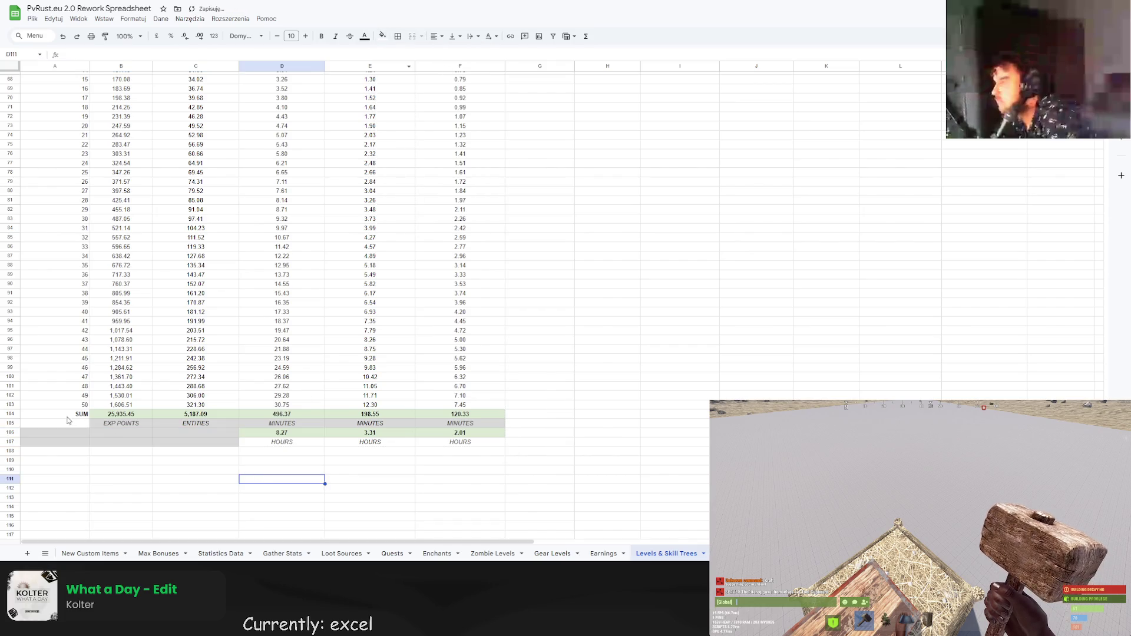
Shade the LEVEL column, the table's header row and the HOURS label row light grey.
mouse_move(68, 425)
left_mouse_down()
mouse_move(69, 150)
mouse_move(71, 205)
mouse_move(459, 206)
left_mouse_up()
left_click(382, 36)
left_click(444, 68)
left_click(382, 36)
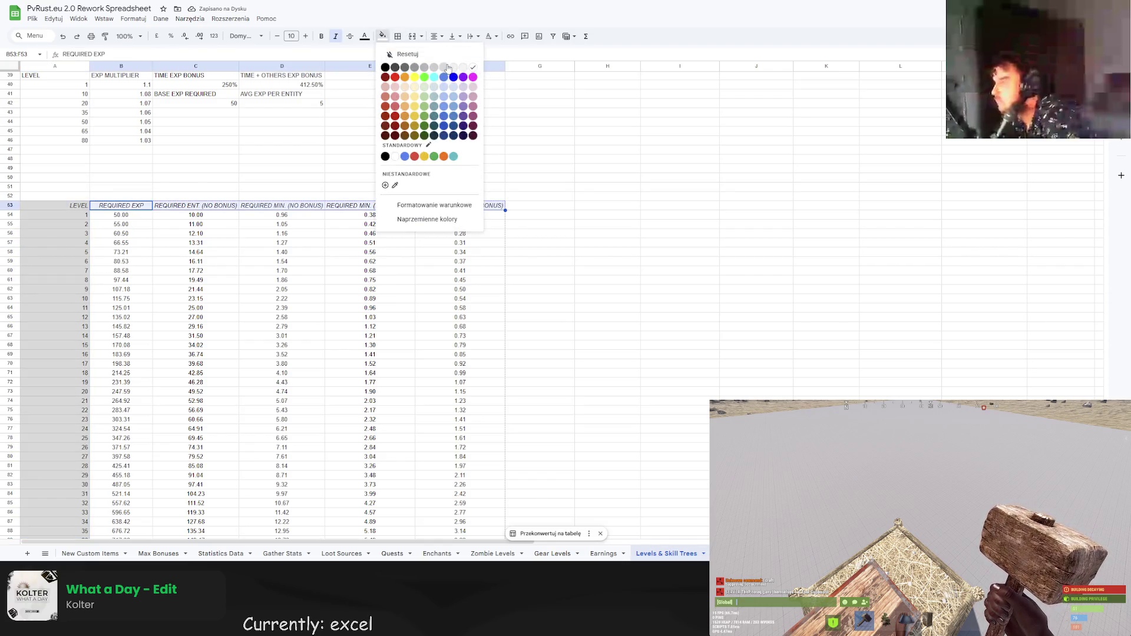
left_click(447, 70)
left_click(471, 233)
scroll(320, 462, "down", 5)
left_click_drag(282, 486, 460, 486)
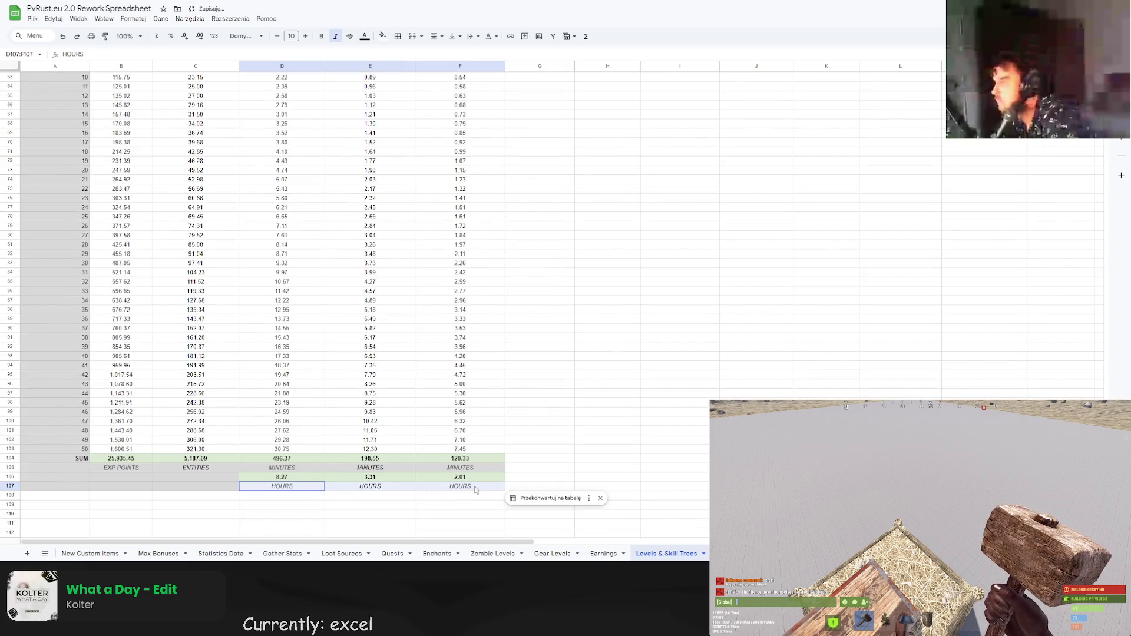
left_click(382, 36)
left_click(446, 70)
left_click(551, 245)
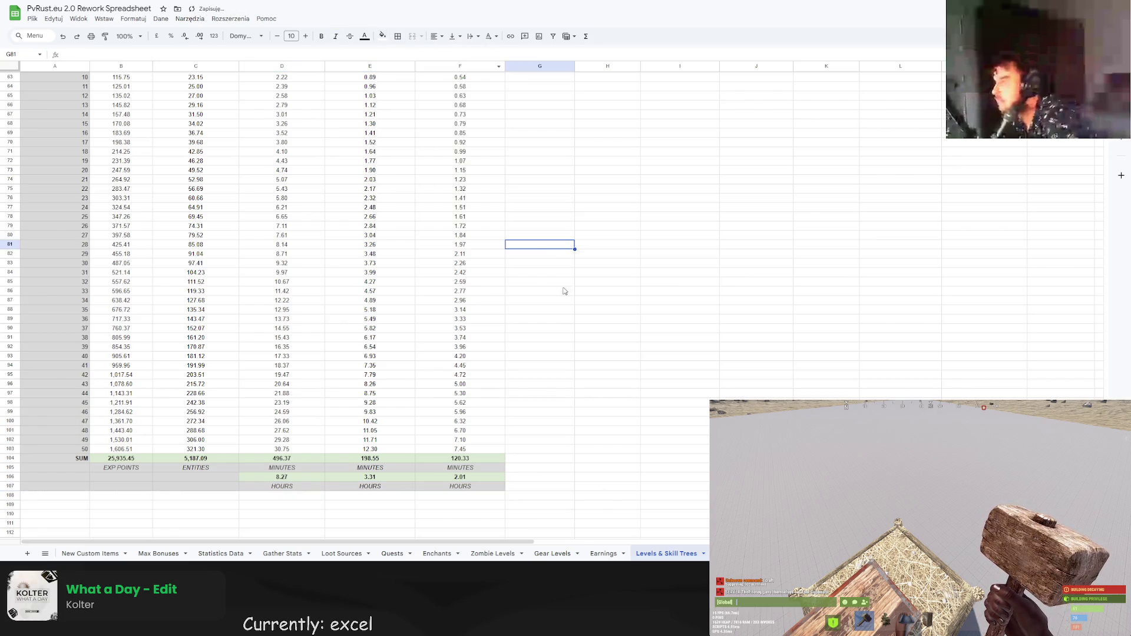
Fill the LEVEL and BASE EXP REQUIRED header cells and the level numbers light grey.
scroll(557, 317, "up", 5)
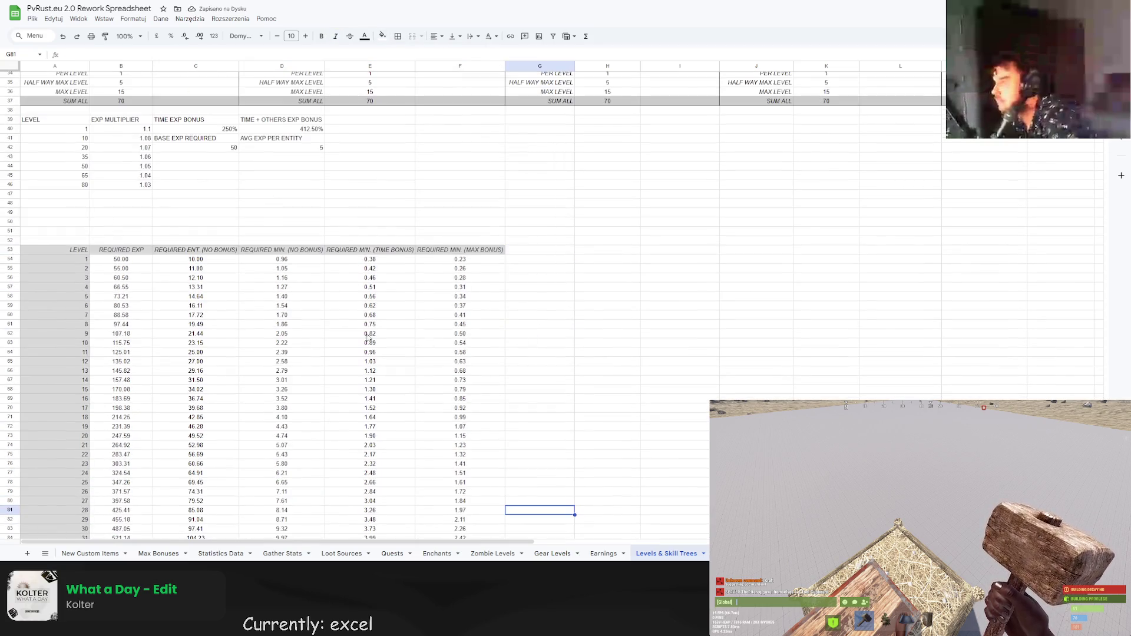
left_click_drag(66, 124, 302, 125)
left_click(383, 36)
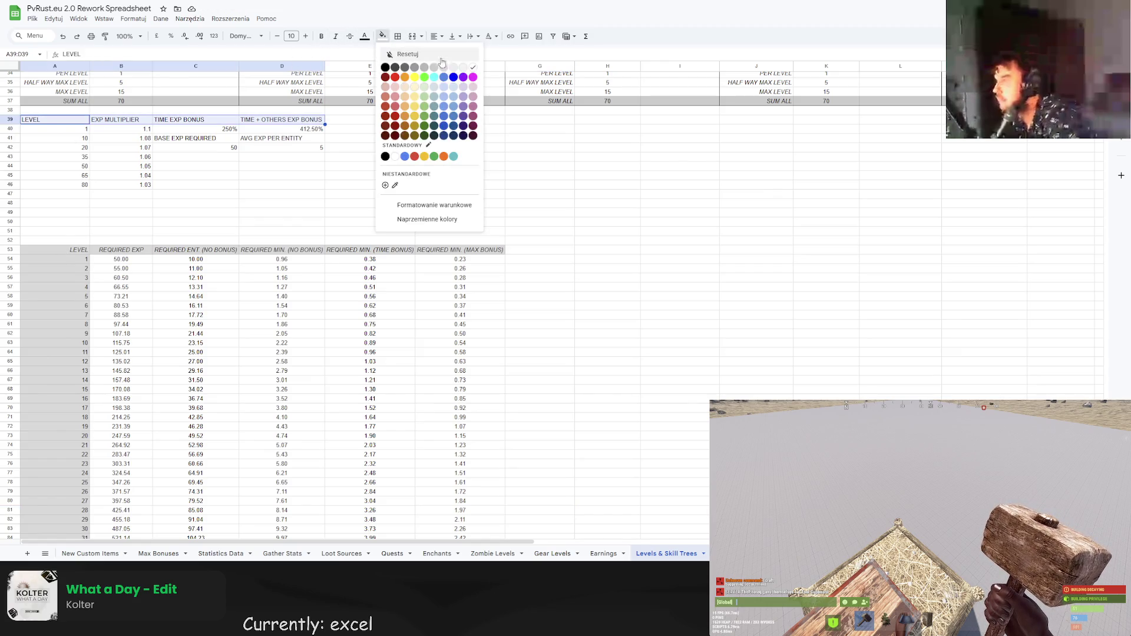
left_click(446, 69)
left_click(282, 184)
left_click_drag(177, 138, 280, 138)
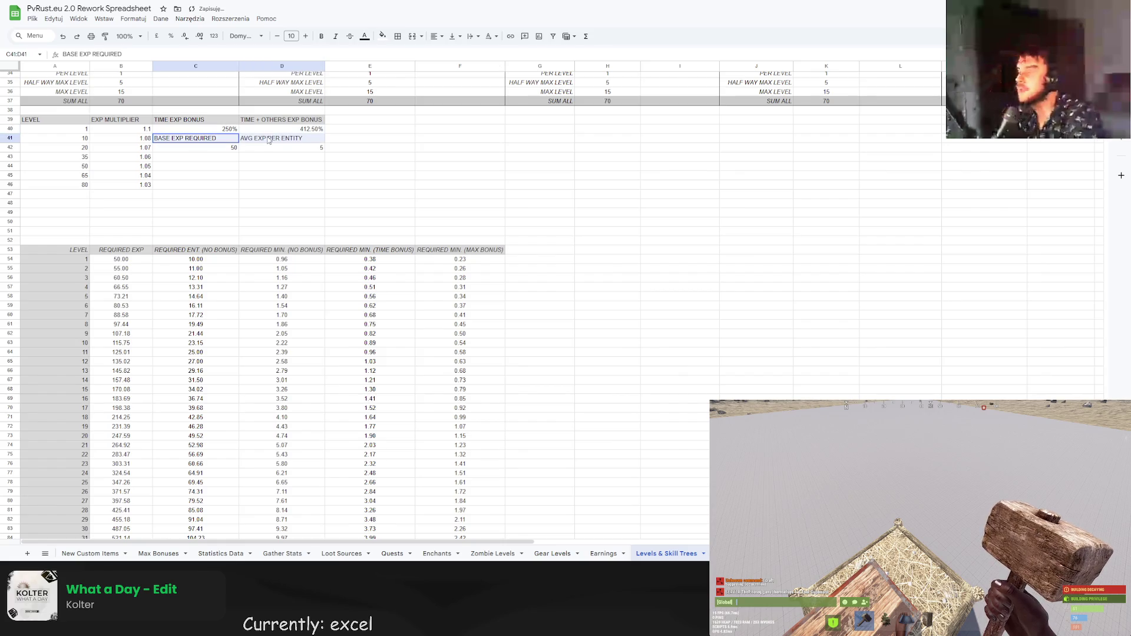
left_click(382, 36)
left_click(446, 70)
left_click(459, 175)
scroll(239, 148, "up", 2)
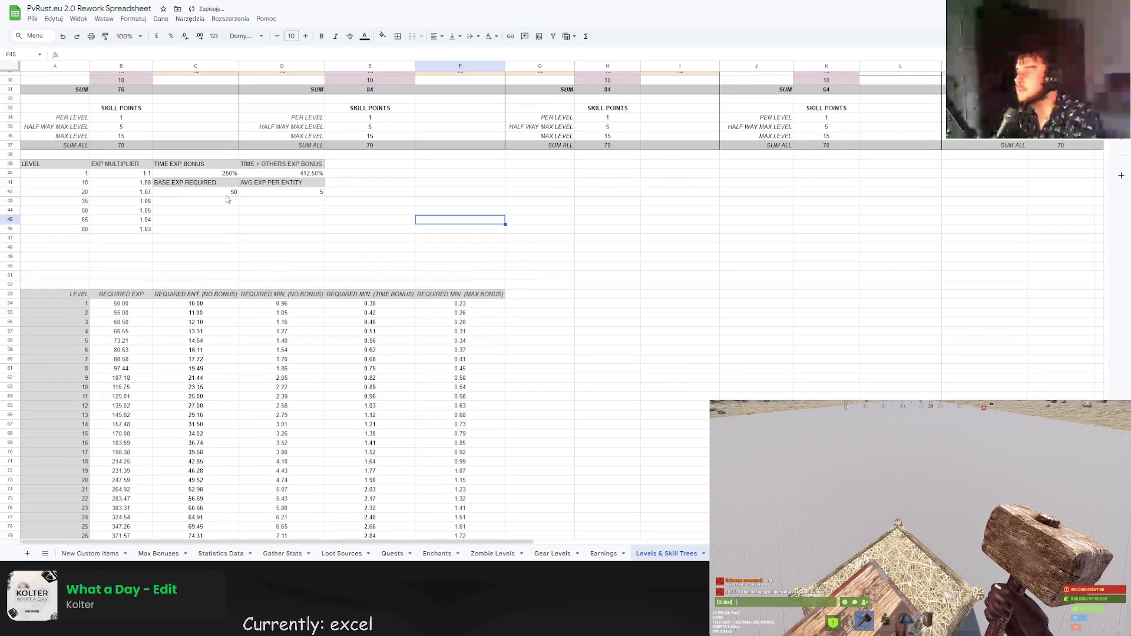
left_click_drag(55, 173, 55, 228)
left_click(382, 36)
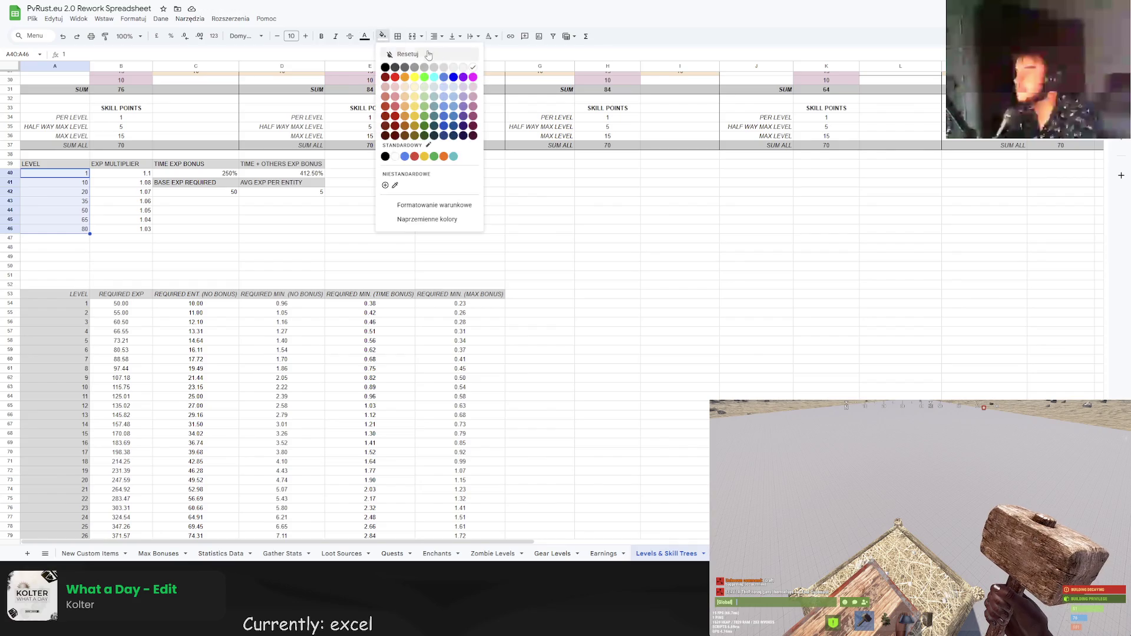
left_click(446, 70)
left_click(277, 210)
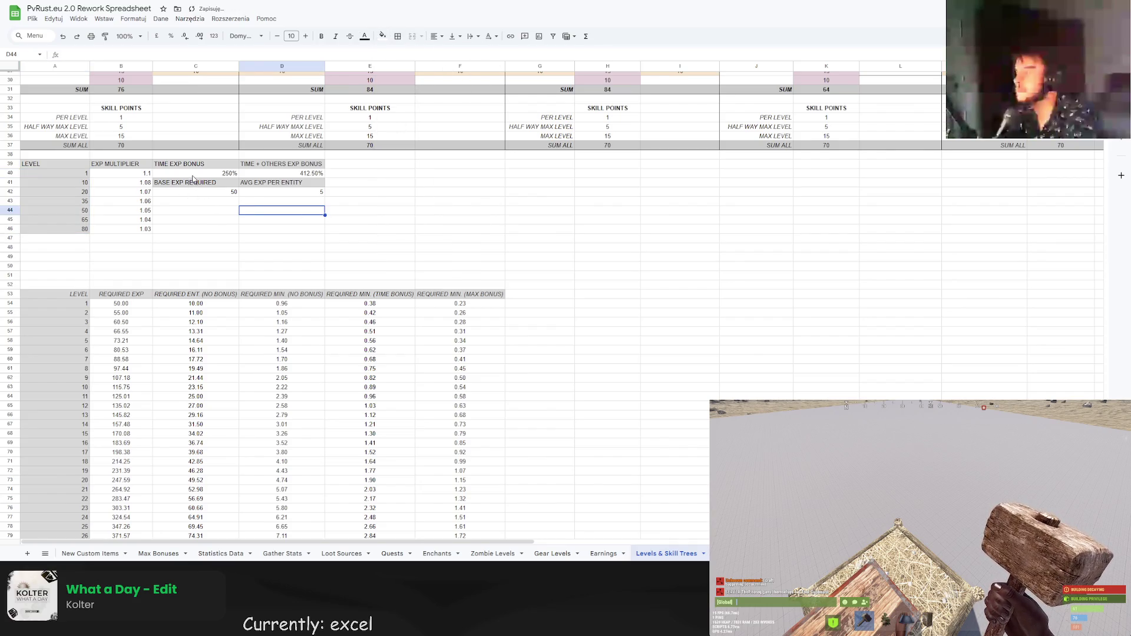
Fill the bonus and base EXP values (250%, 412.50%, 50, 5) light green and the blank cells below grey.
left_click_drag(188, 175, 277, 174)
scroll(348, 168, "down", 5)
scroll(348, 168, "up", 5)
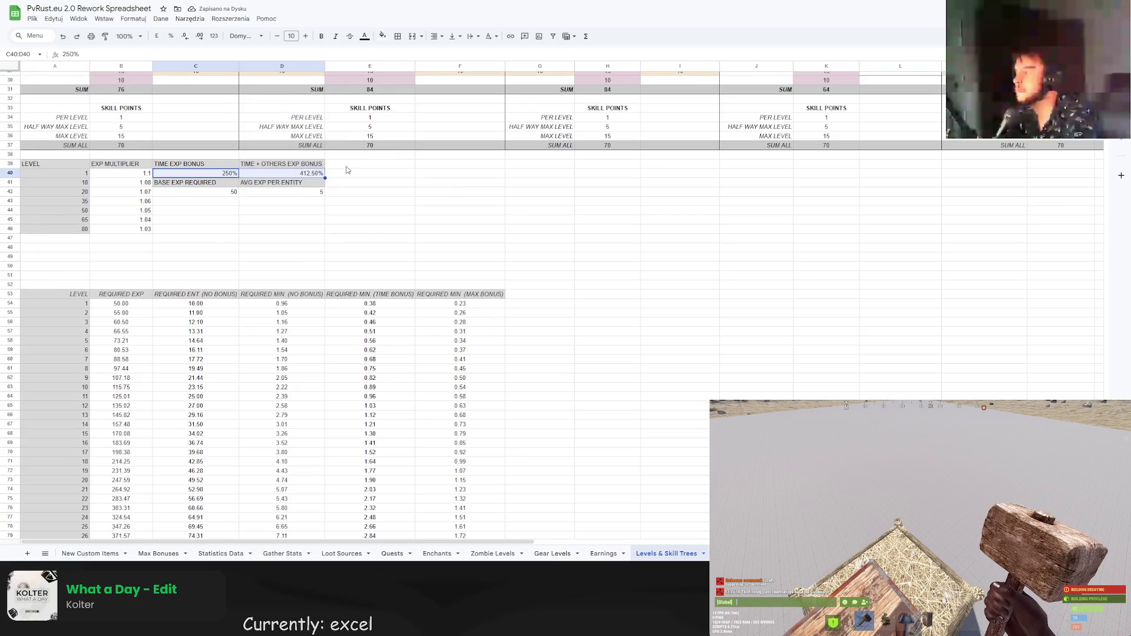
left_click(382, 36)
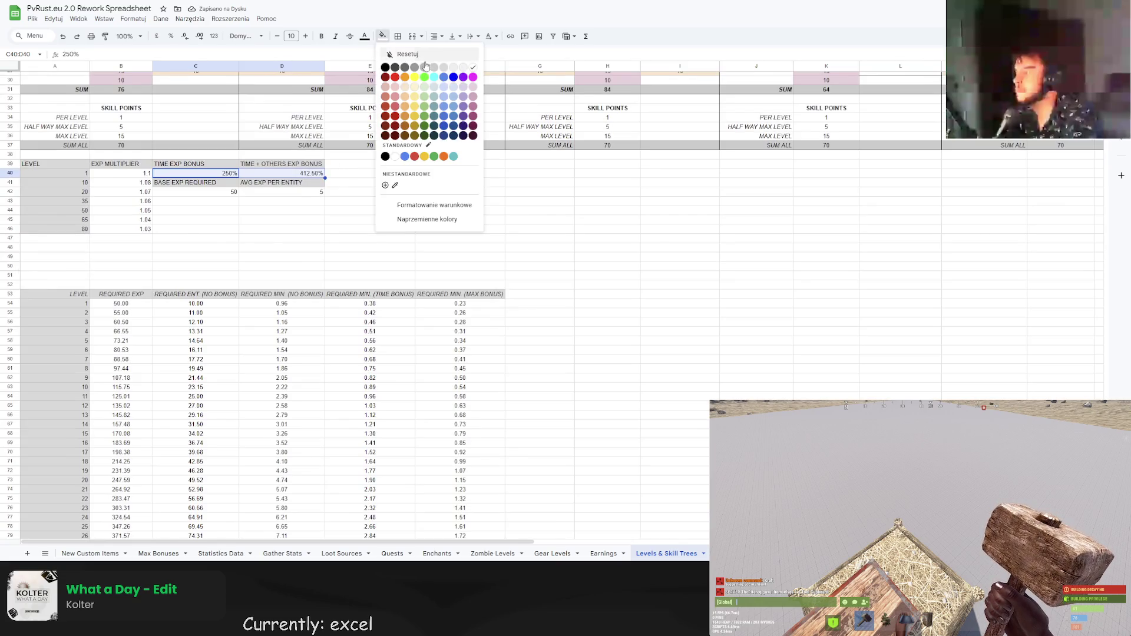
left_click(427, 89)
mouse_move(206, 195)
left_mouse_down()
mouse_move(293, 202)
mouse_move(292, 192)
left_mouse_up()
left_click(383, 36)
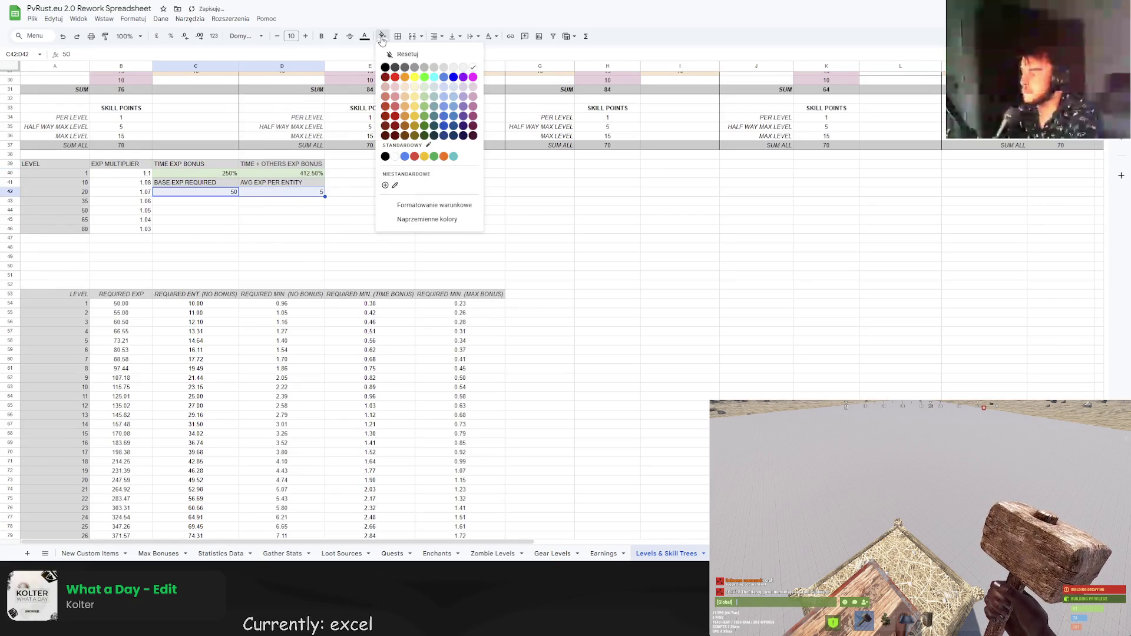
left_click(427, 97)
left_click_drag(218, 202, 289, 230)
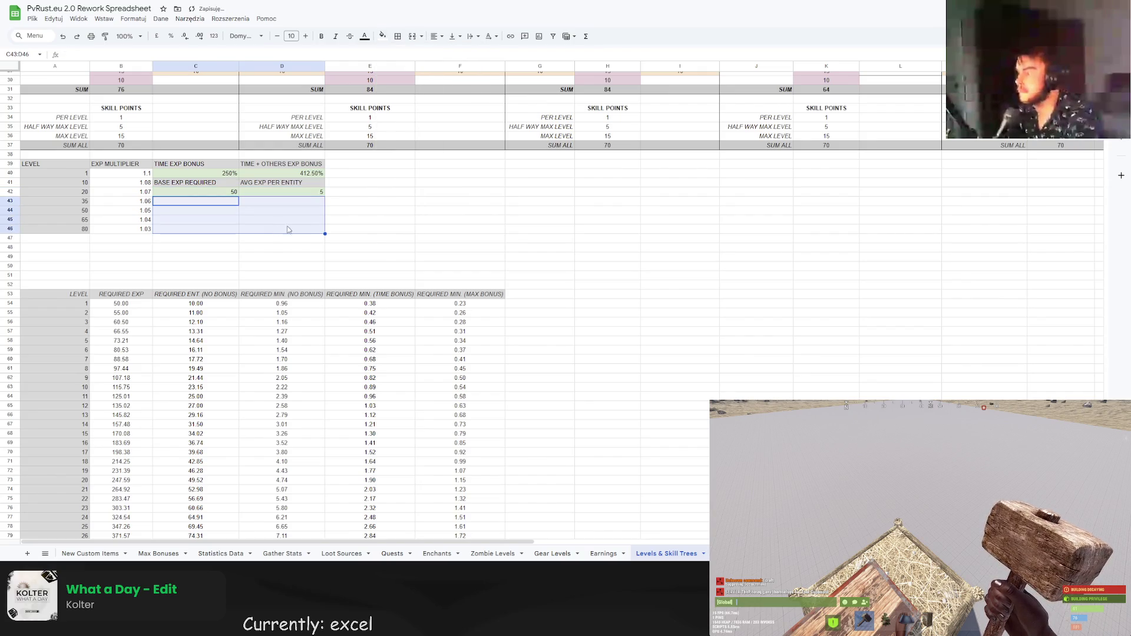
left_click(382, 36)
left_click(446, 69)
left_click_drag(56, 164, 282, 236)
left_click(445, 223)
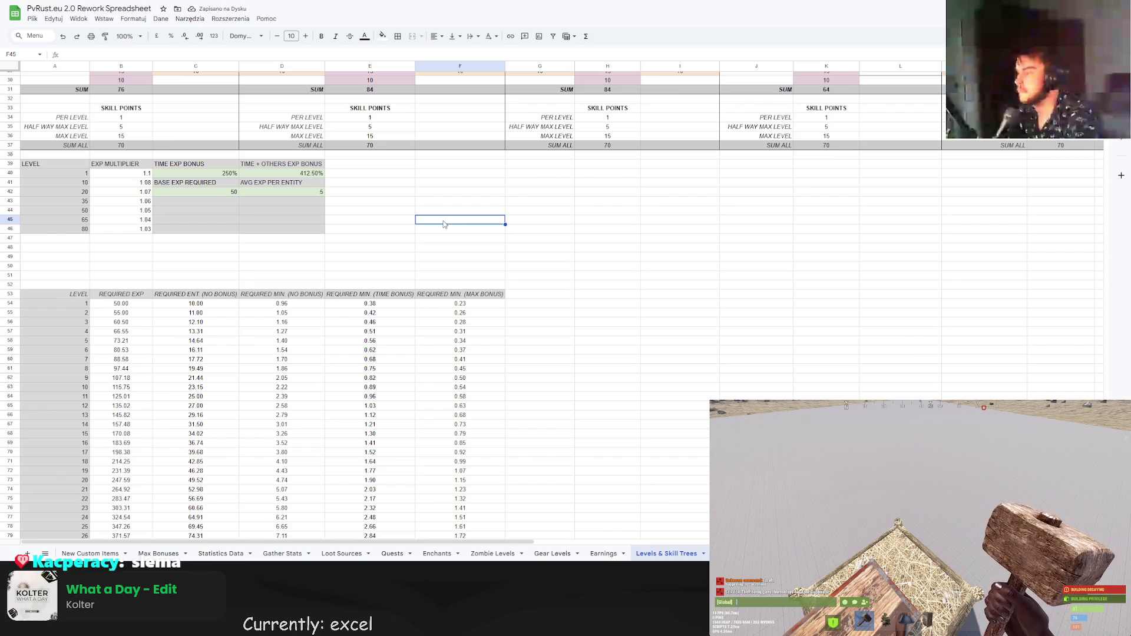
Add a right border along column F of the level table (F38:F107).
scroll(448, 250, "down", 10)
scroll(435, 304, "up", 5)
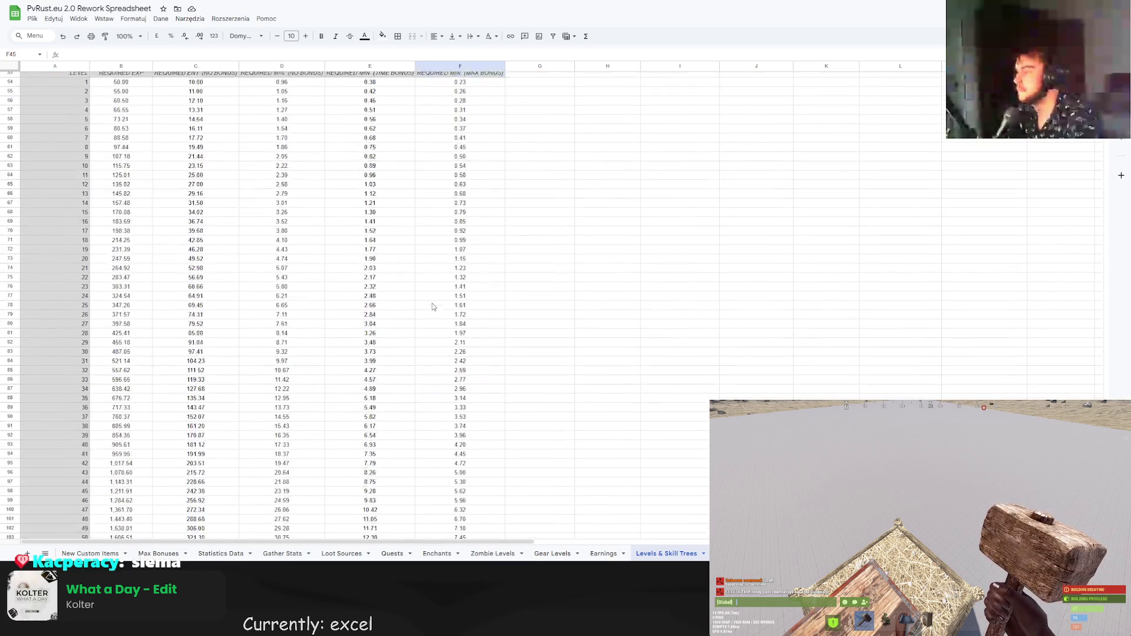
scroll(433, 306, "down", 3)
scroll(417, 316, "up", 8)
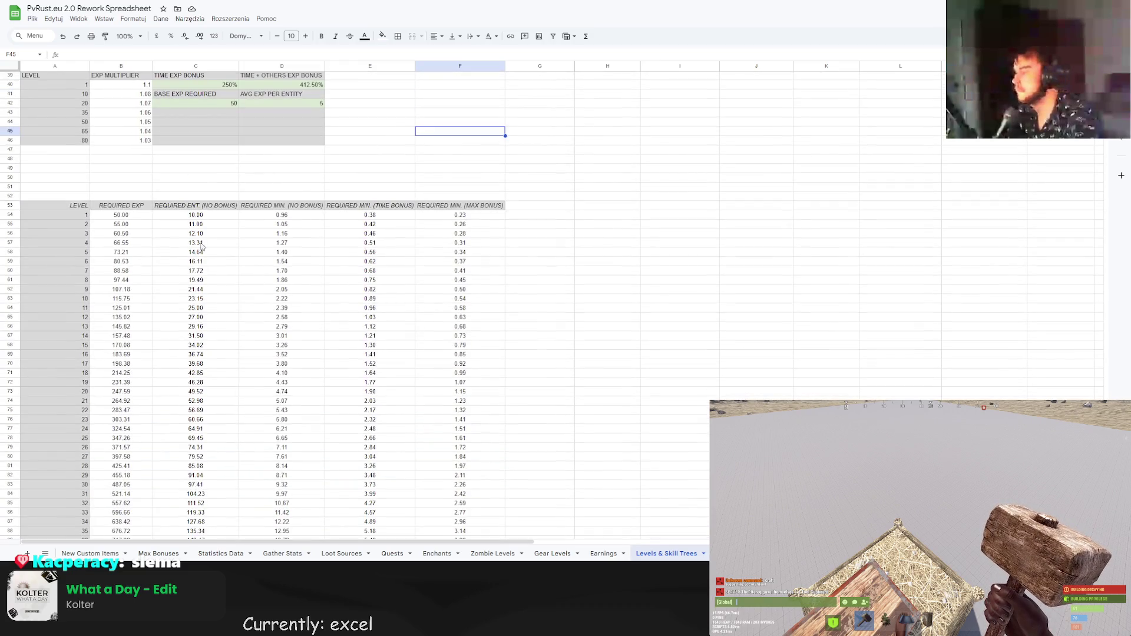
scroll(201, 246, "up", 4)
left_click_drag(460, 166, 484, 357)
left_click(398, 36)
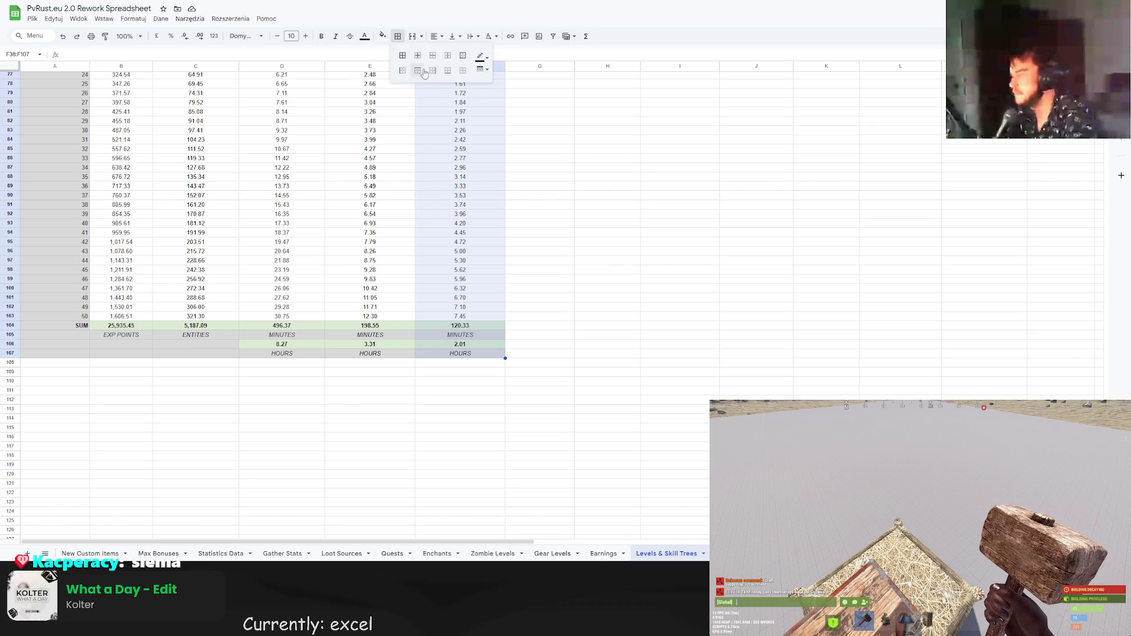
left_click(433, 71)
left_click(375, 402)
Put borders around the bottom HOURS row A107:F107.
mouse_move(382, 361)
left_mouse_down()
mouse_move(150, 354)
mouse_move(452, 361)
left_mouse_up()
left_click(158, 411)
left_click(403, 38)
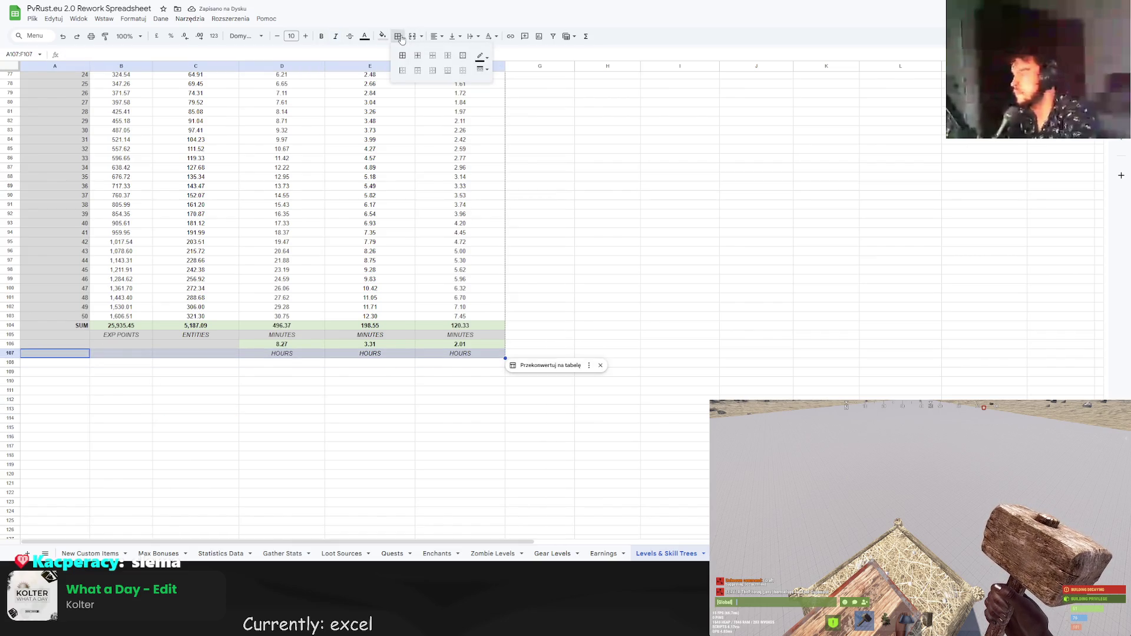
left_click(435, 77)
left_click(371, 242)
scroll(413, 295, "up", 2)
left_click_drag(458, 401, 379, 393)
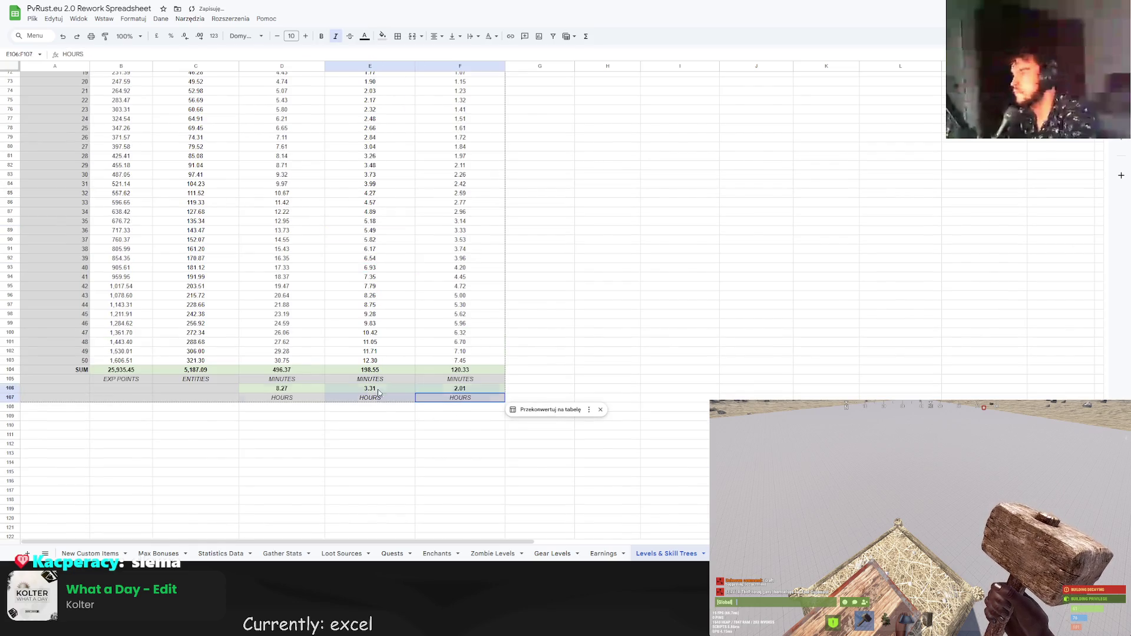
left_click(53, 397, "shift")
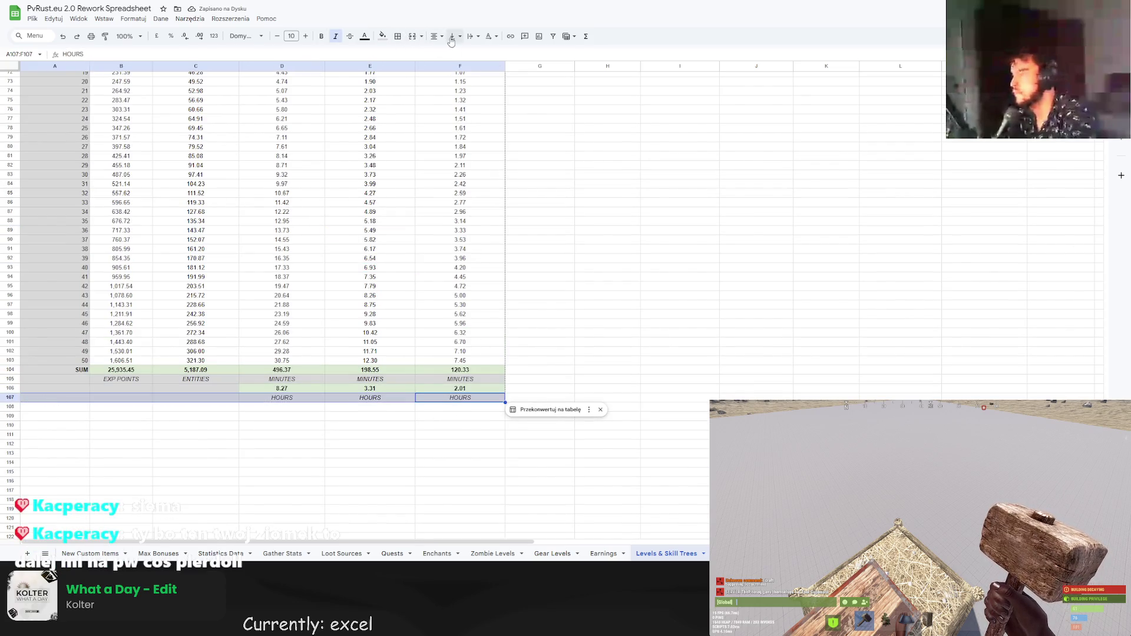
left_click(398, 36)
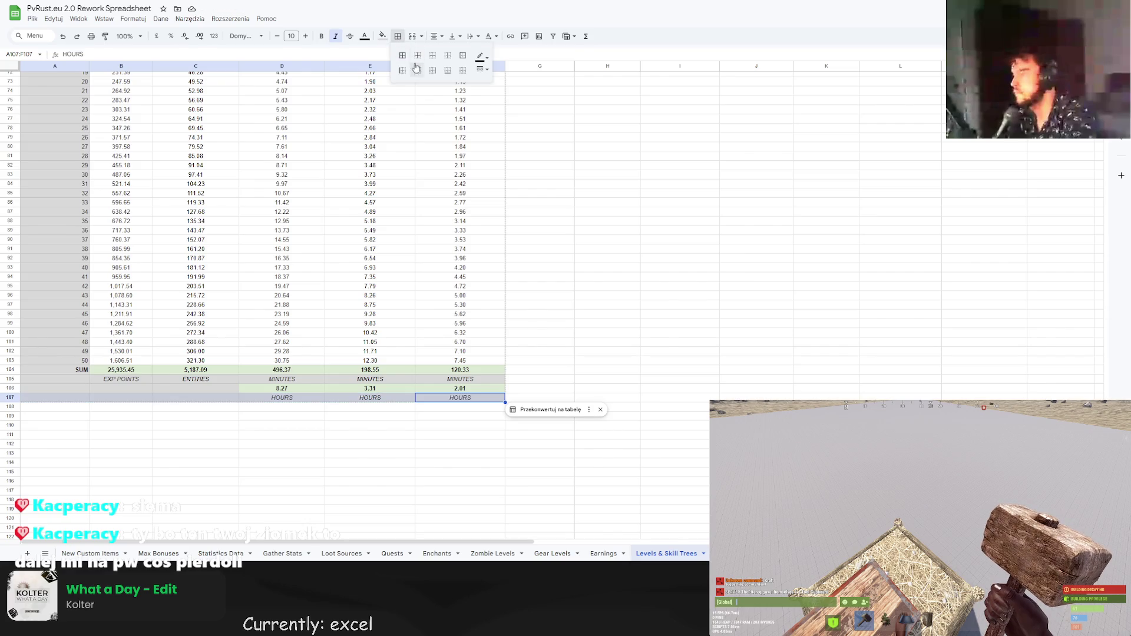
left_click(448, 70)
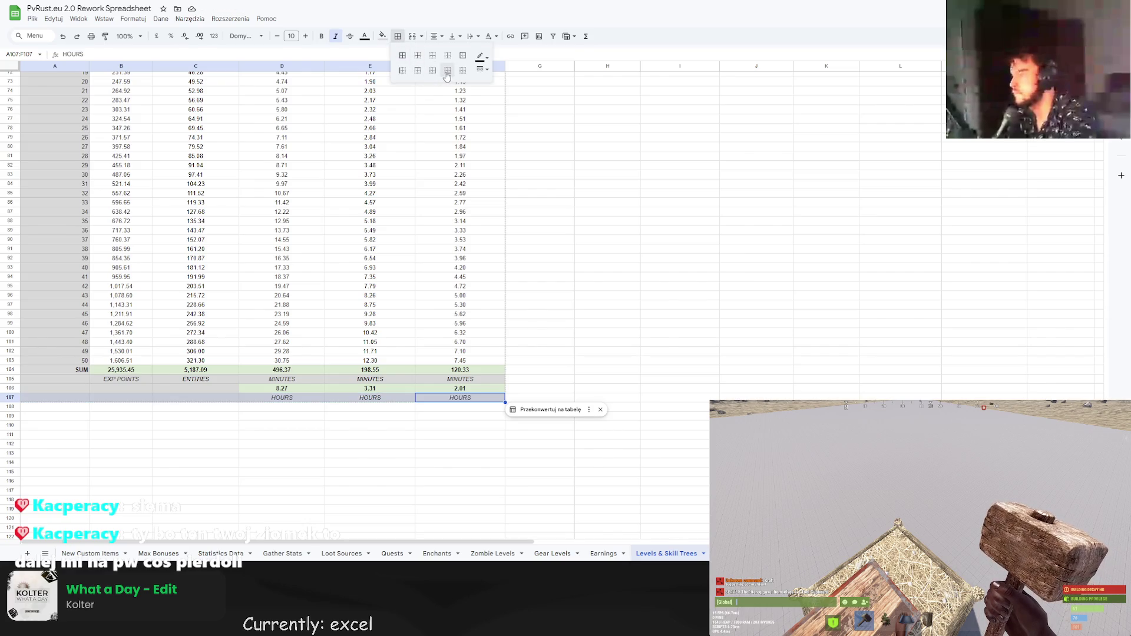
left_click(582, 243)
scroll(464, 399, "up", 10)
scroll(464, 399, "down", 5)
scroll(462, 398, "up", 5)
scroll(461, 397, "down", 4)
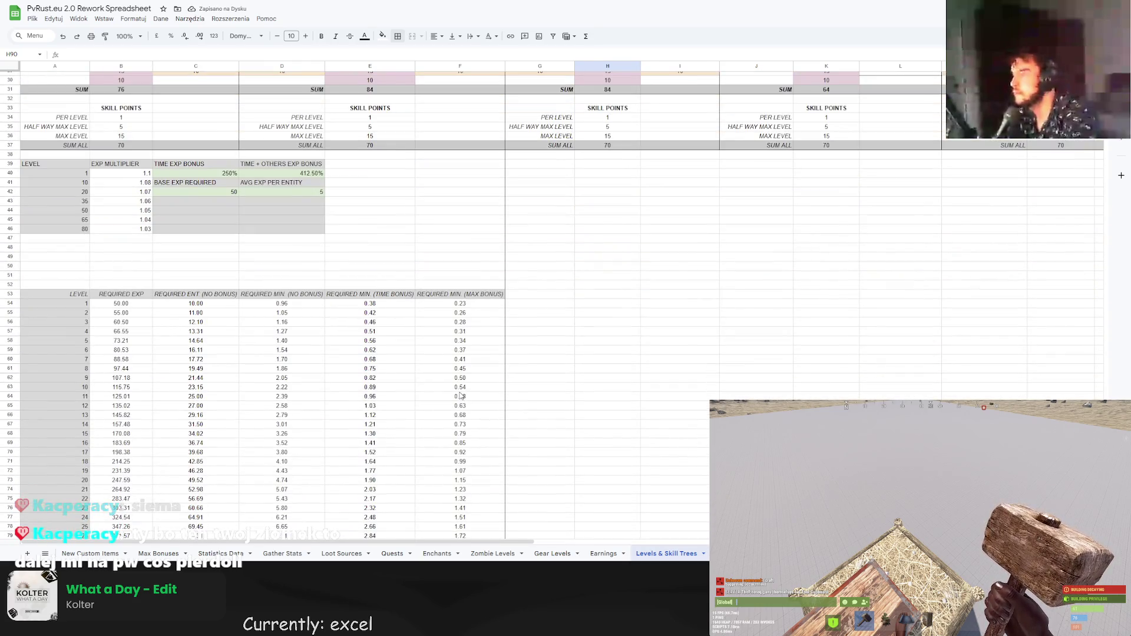
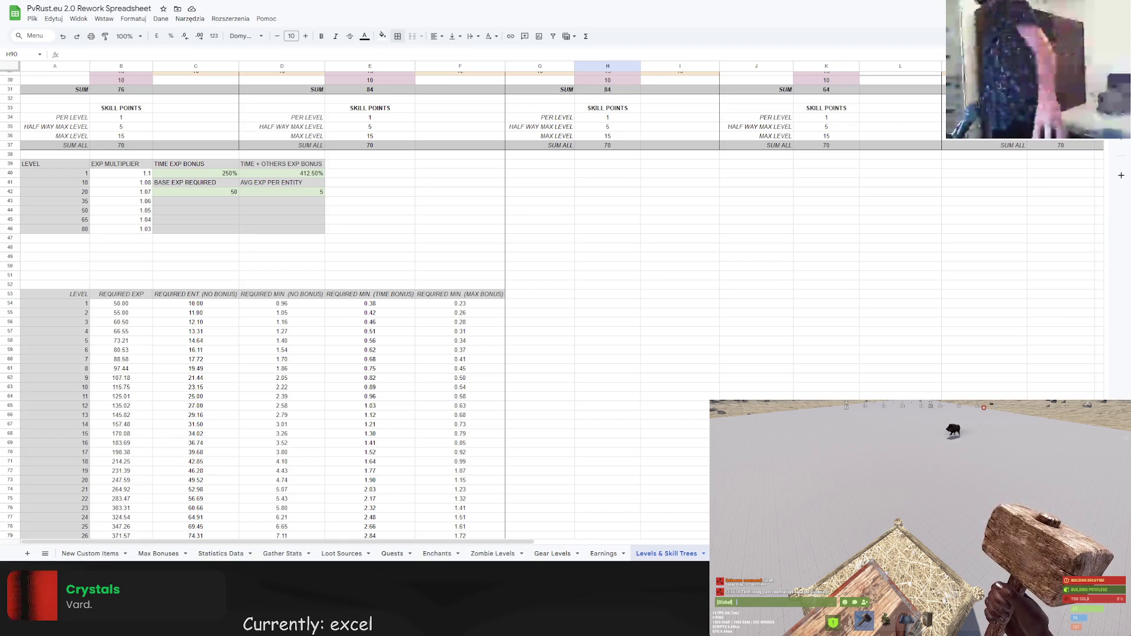
Set the level 10 and level 20 EXP multipliers to 1.09 and 1.08.
scroll(353, 294, "down", 3)
scroll(254, 303, "down", 10)
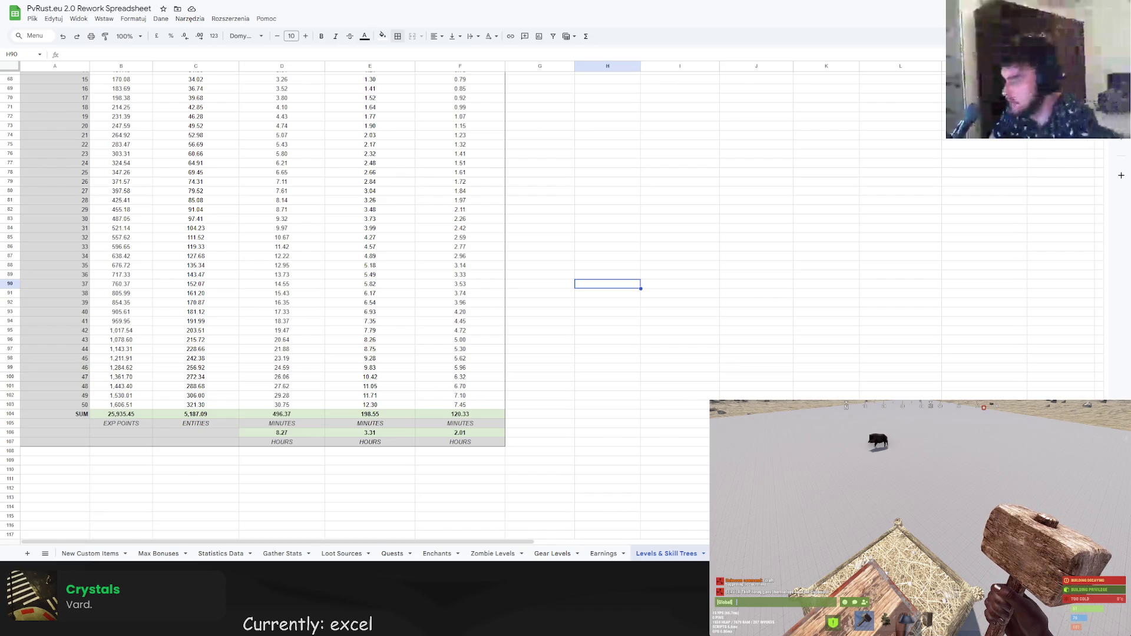
scroll(353, 295, "up", 5)
scroll(354, 294, "down", 5)
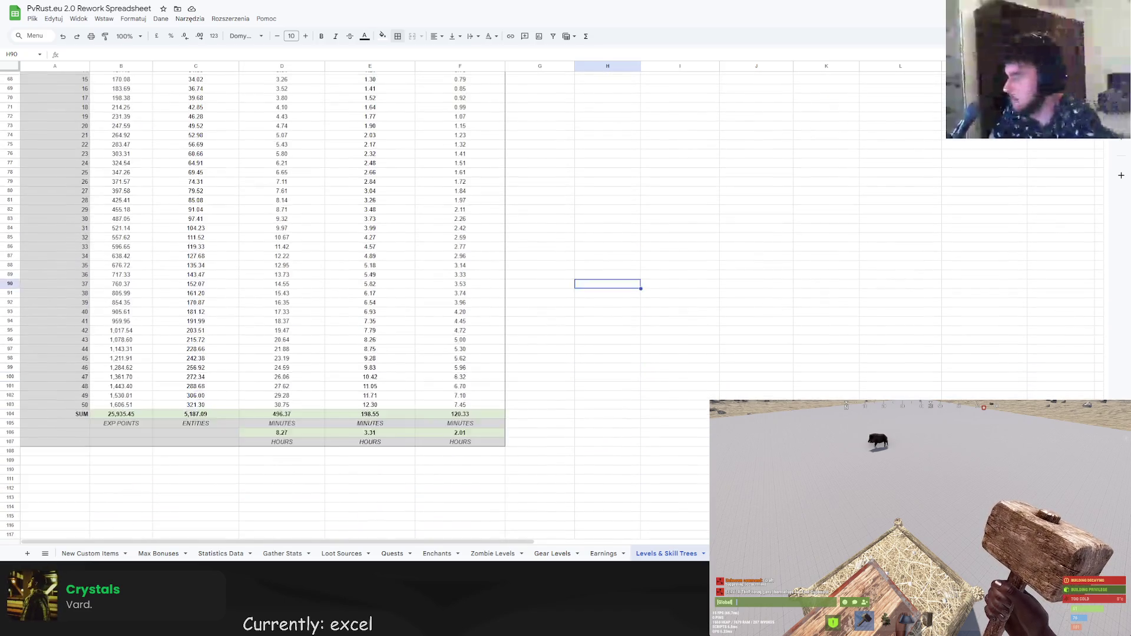
scroll(354, 295, "down", 2)
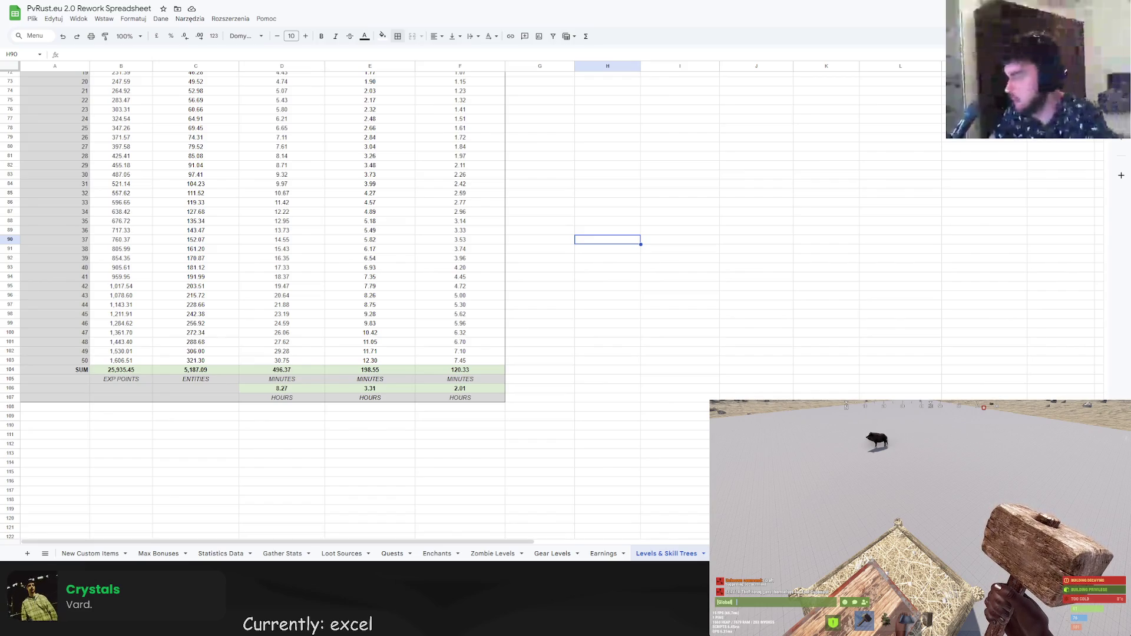
scroll(354, 295, "up", 15)
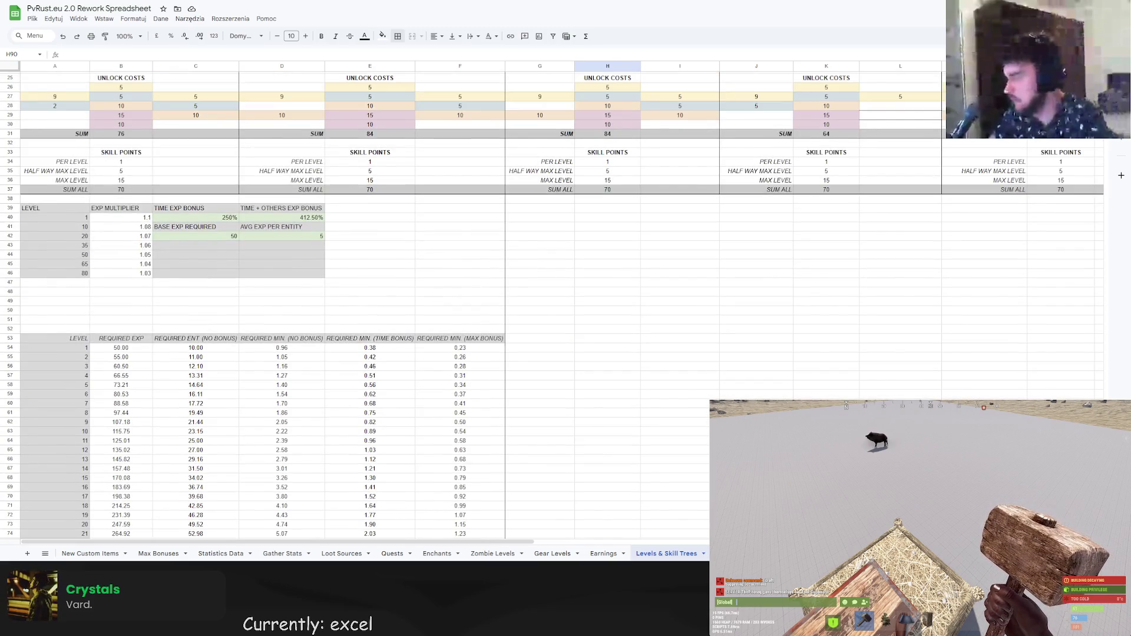
left_click(150, 228)
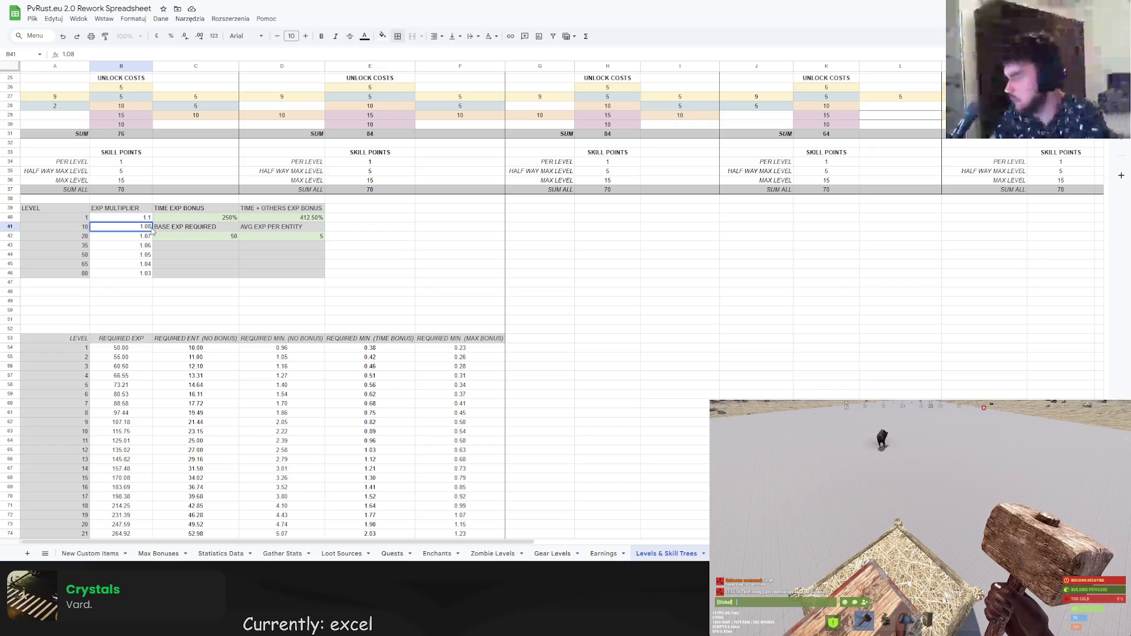
type("1.09")
key("Return")
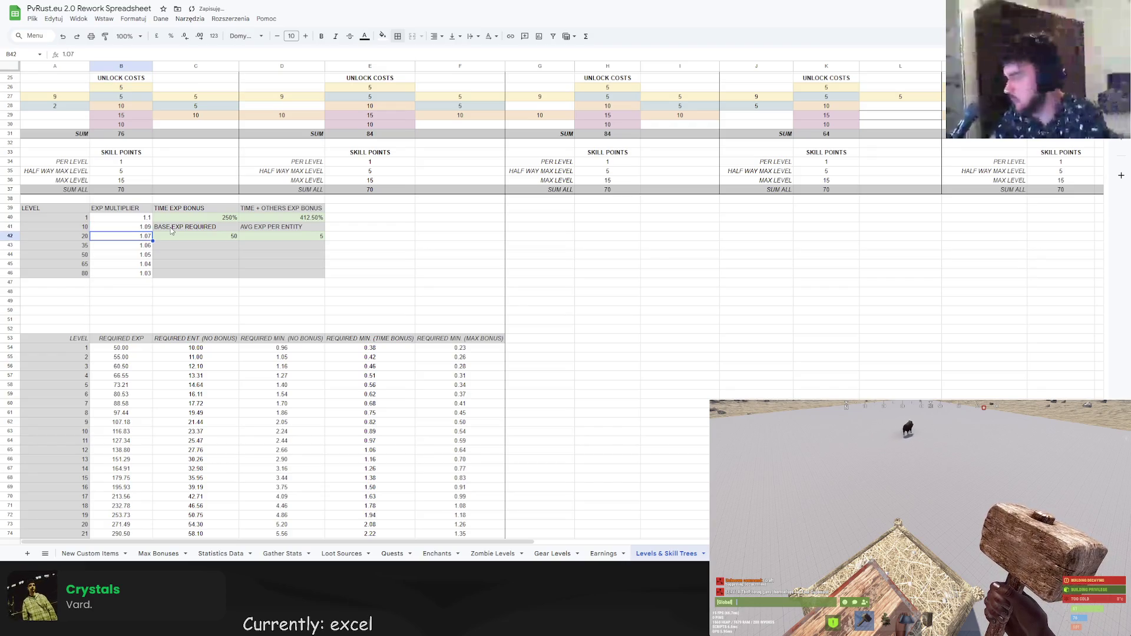
scroll(385, 413, "down", 12)
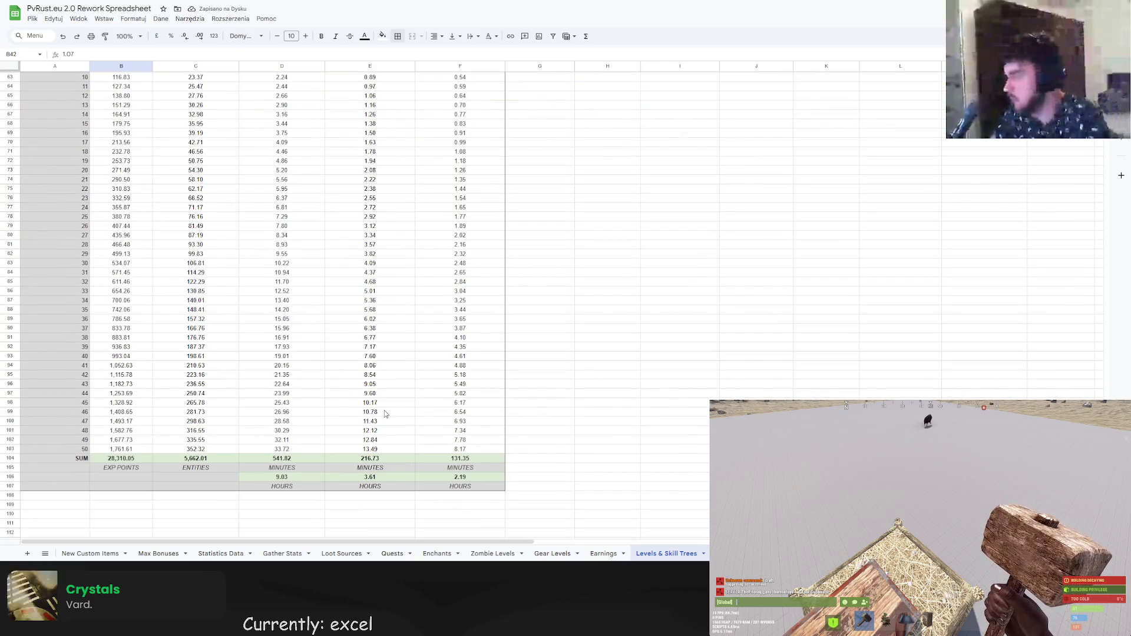
scroll(386, 414, "up", 10)
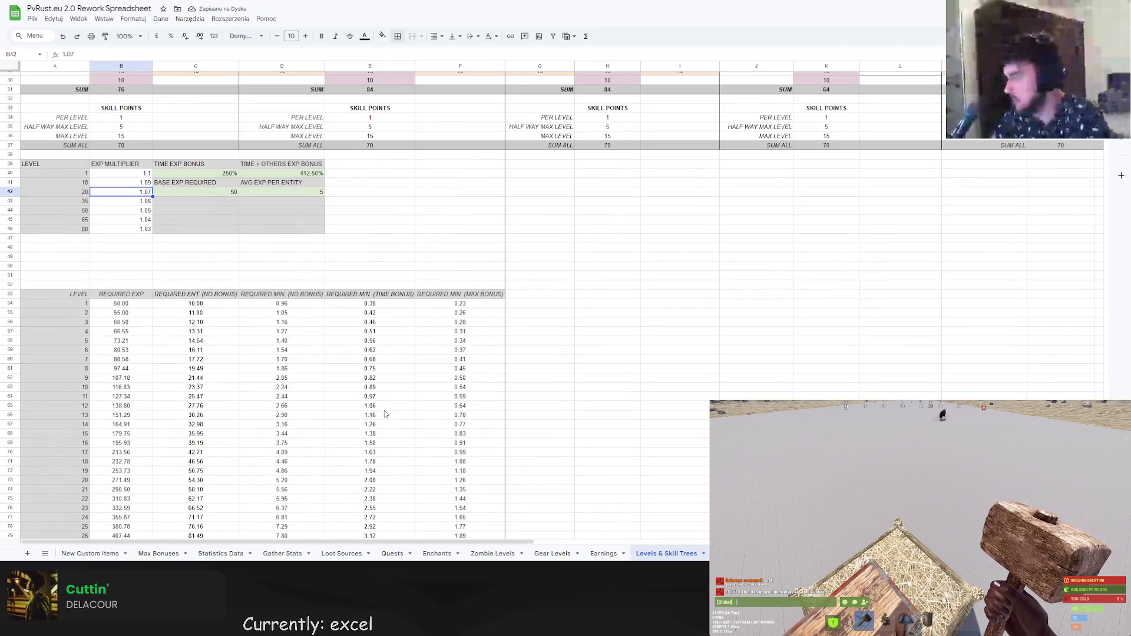
scroll(385, 413, "down", 12)
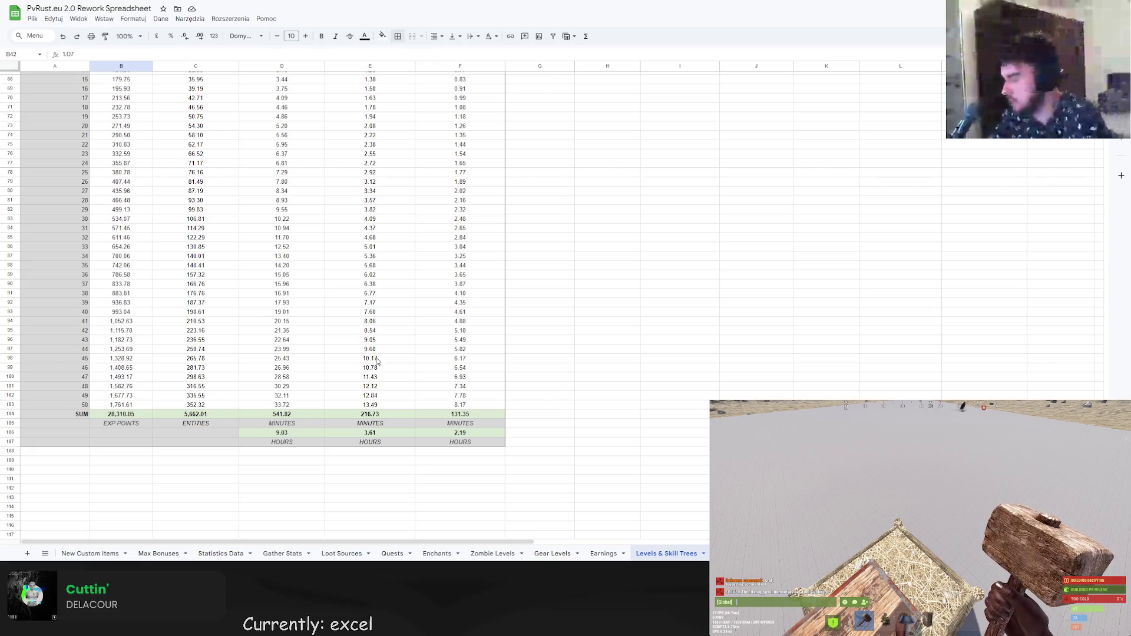
scroll(160, 237, "up", 14)
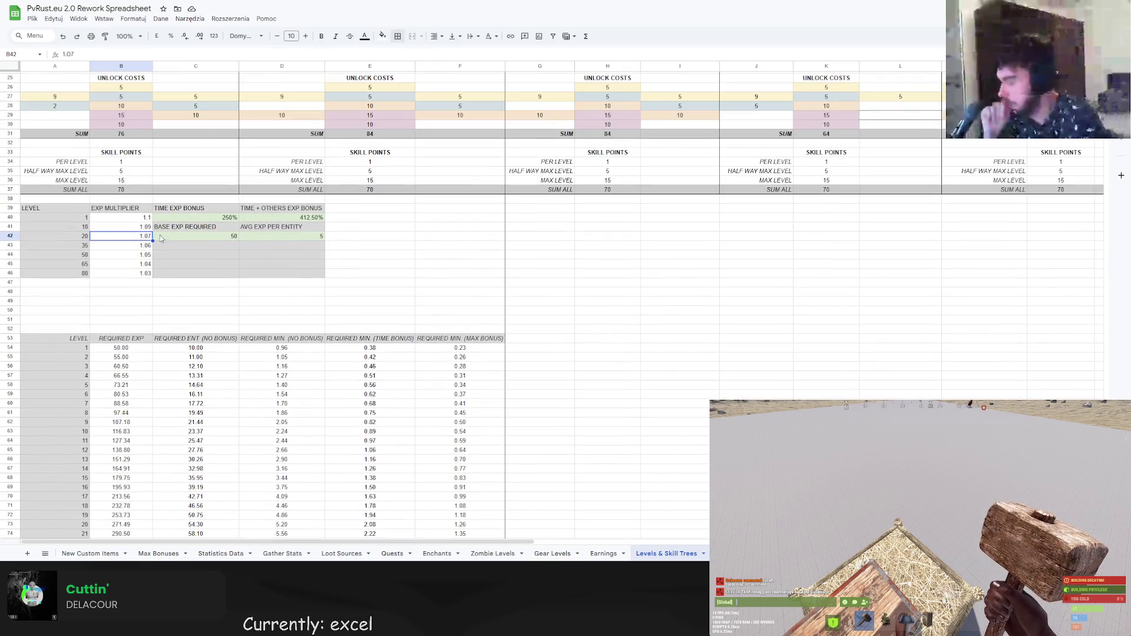
key("Return")
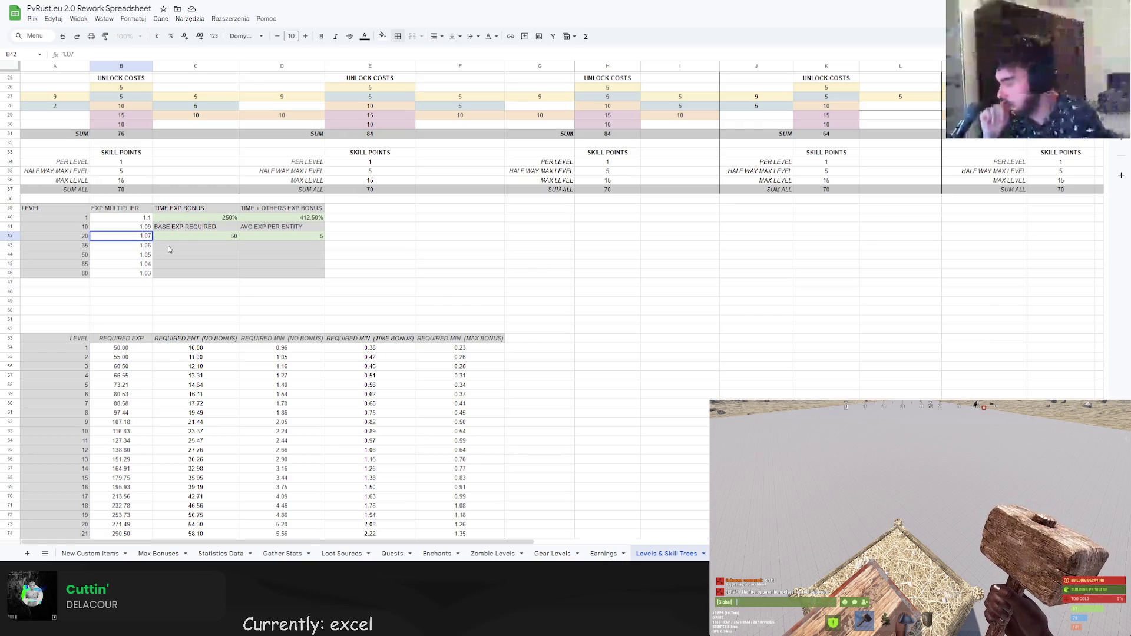
type("8")
key("Return")
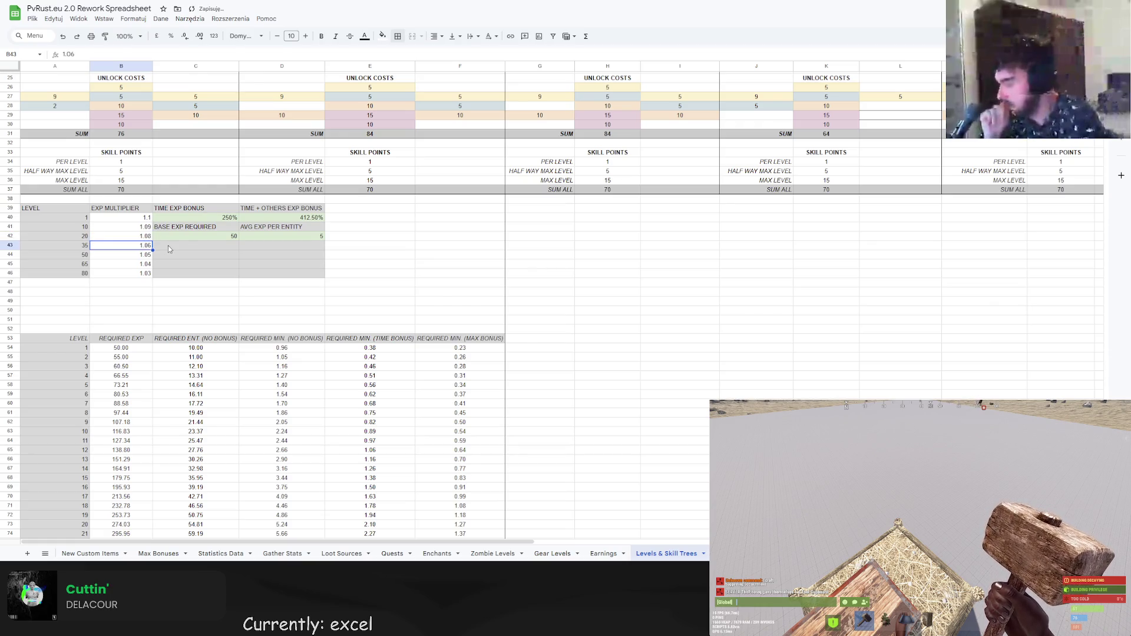
Lower the level 35, 50, 65 and 80 multipliers to 1.07, 1.06, 1.05 and 1.04.
key("Return")
key("BackSpace")
type("7")
key("Return")
key("Return")
key("BackSpace")
type("6")
key("Return")
key("Return")
key("BackSpace")
type("5")
key("Return")
key("Return")
key("BackSpace")
type("4")
key("Return")
scroll(168, 246, "down", 7)
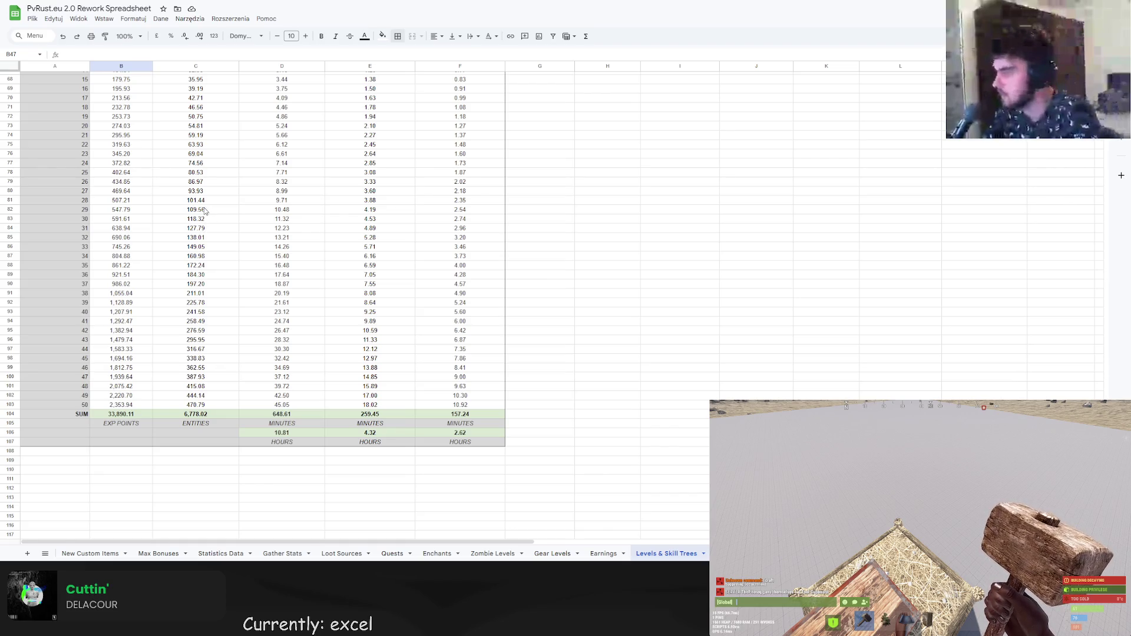
key("ctrl+Tab")
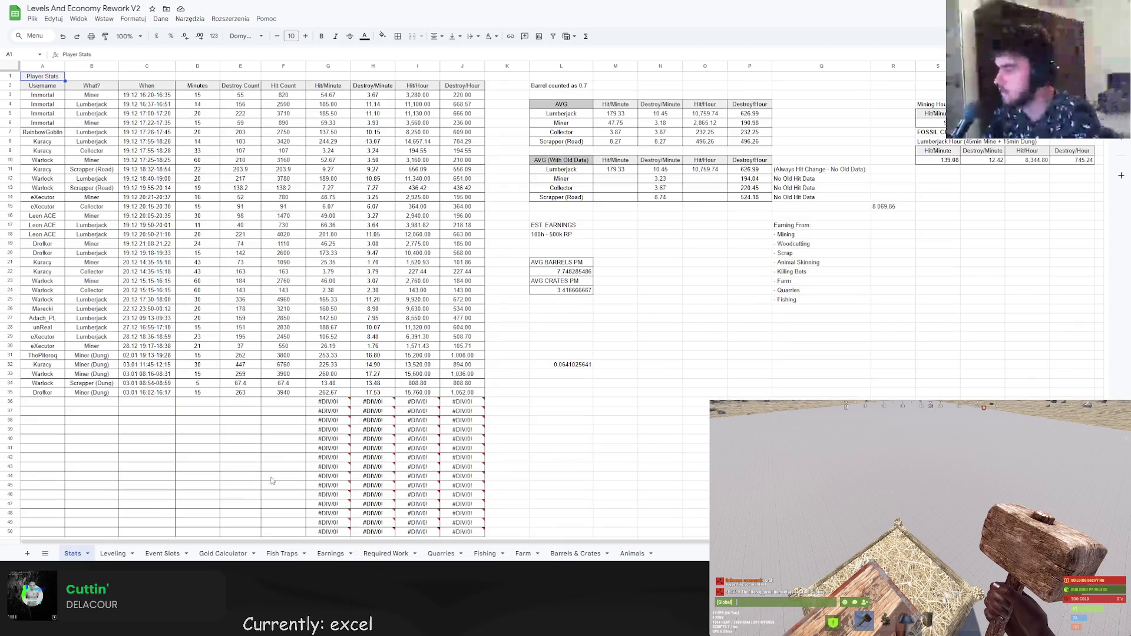
Open the Leveling sheet and inspect the Time Prestiges total formula in C64.
left_click(115, 554)
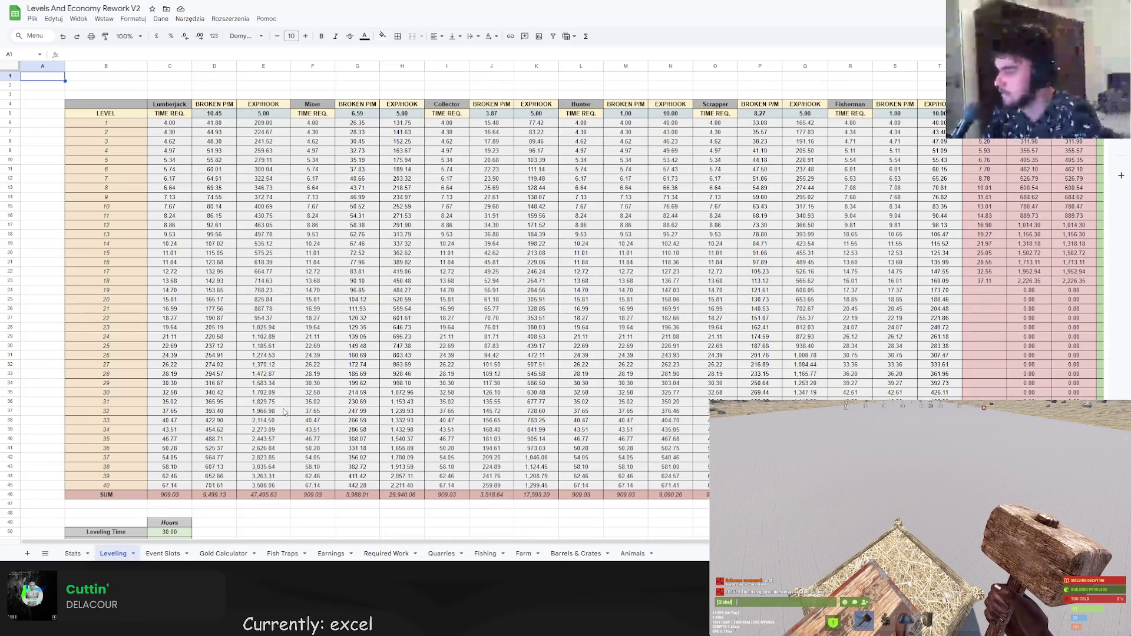
scroll(244, 221, "down", 5)
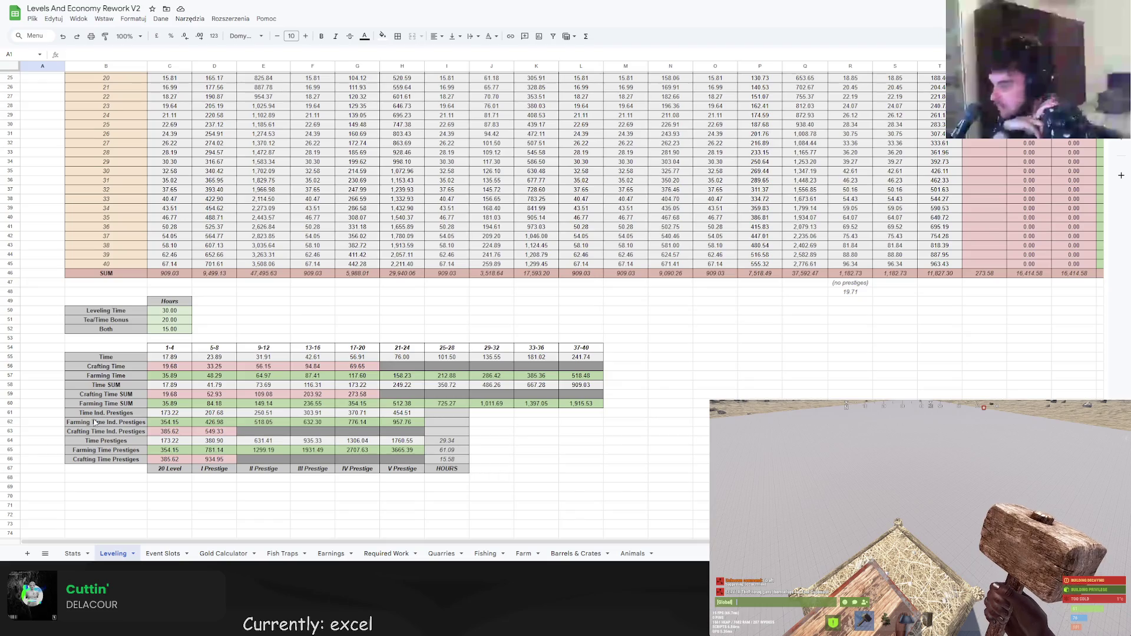
left_click(170, 443)
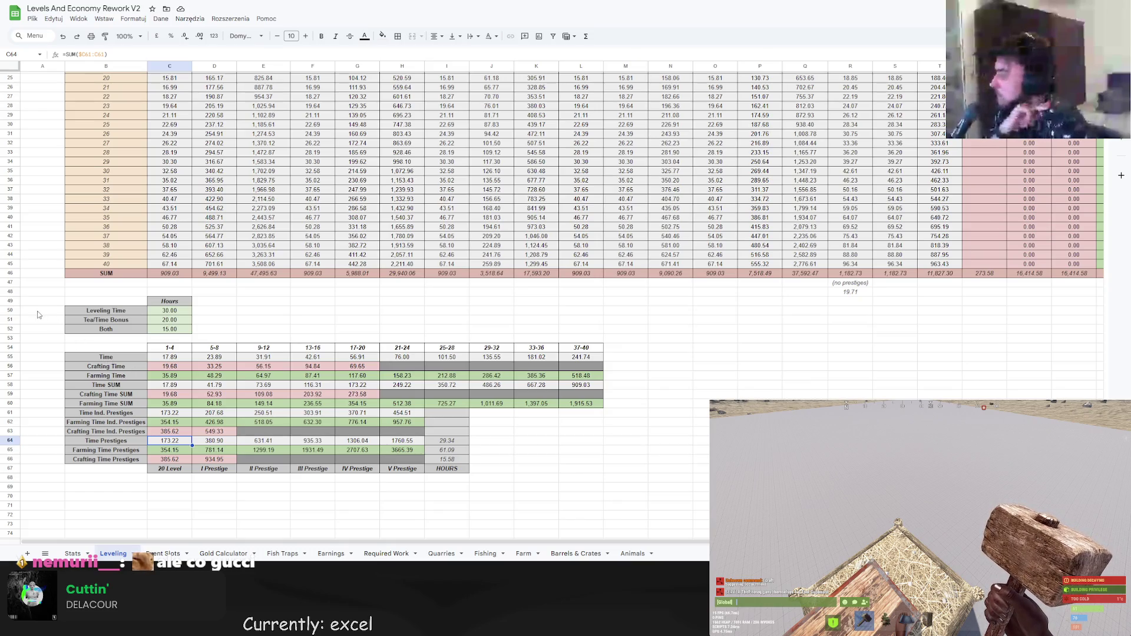
left_click(167, 313)
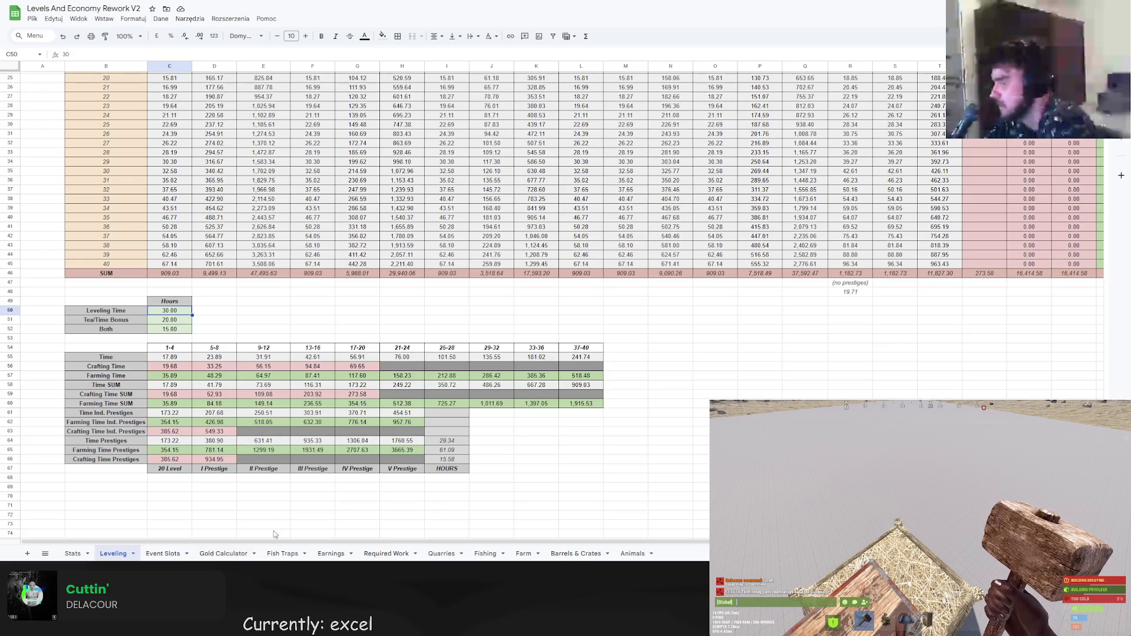
In the PvRust.eu 2.0 Rework Spreadsheet, change base EXP required in C42 from 50 to 100.
key("ctrl+Tab")
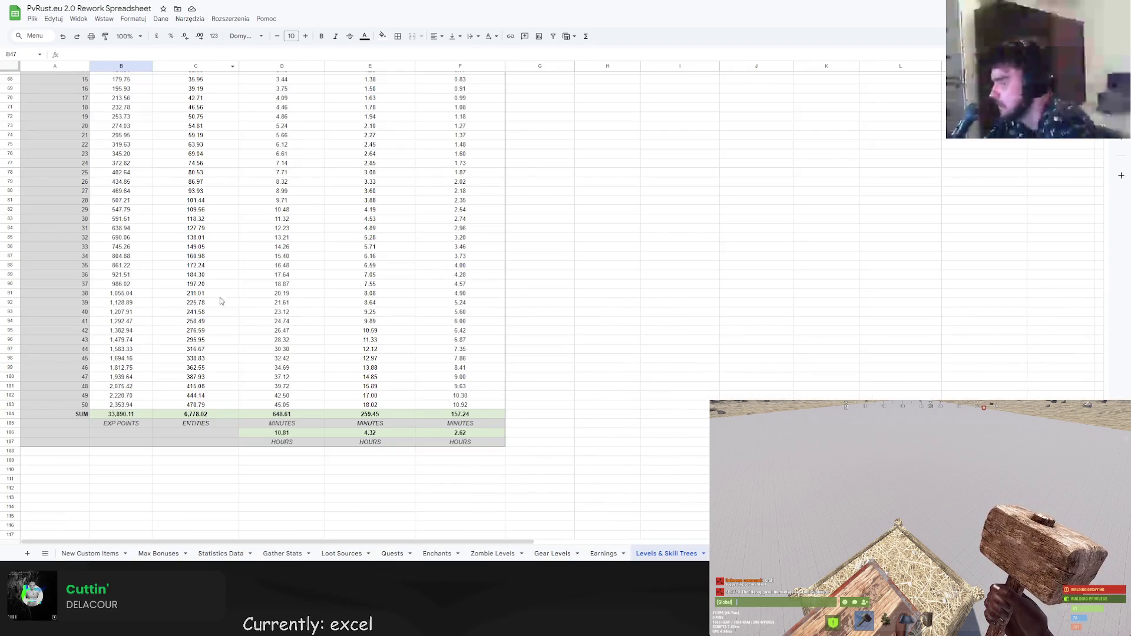
scroll(351, 332, "up", 15)
scroll(351, 332, "down", 15)
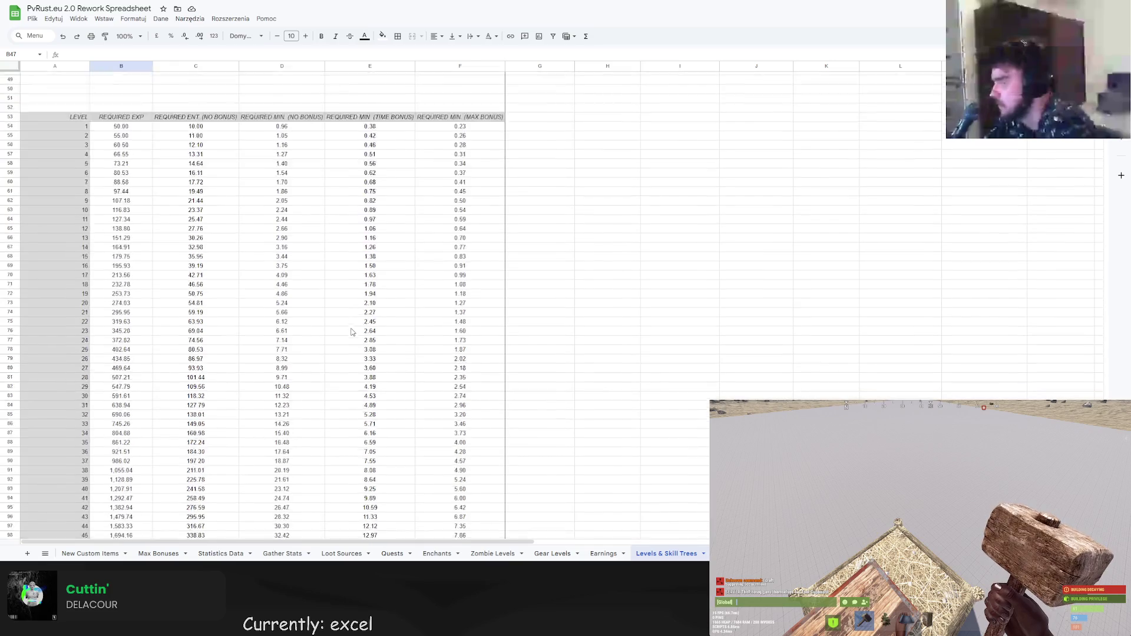
scroll(351, 331, "up", 6)
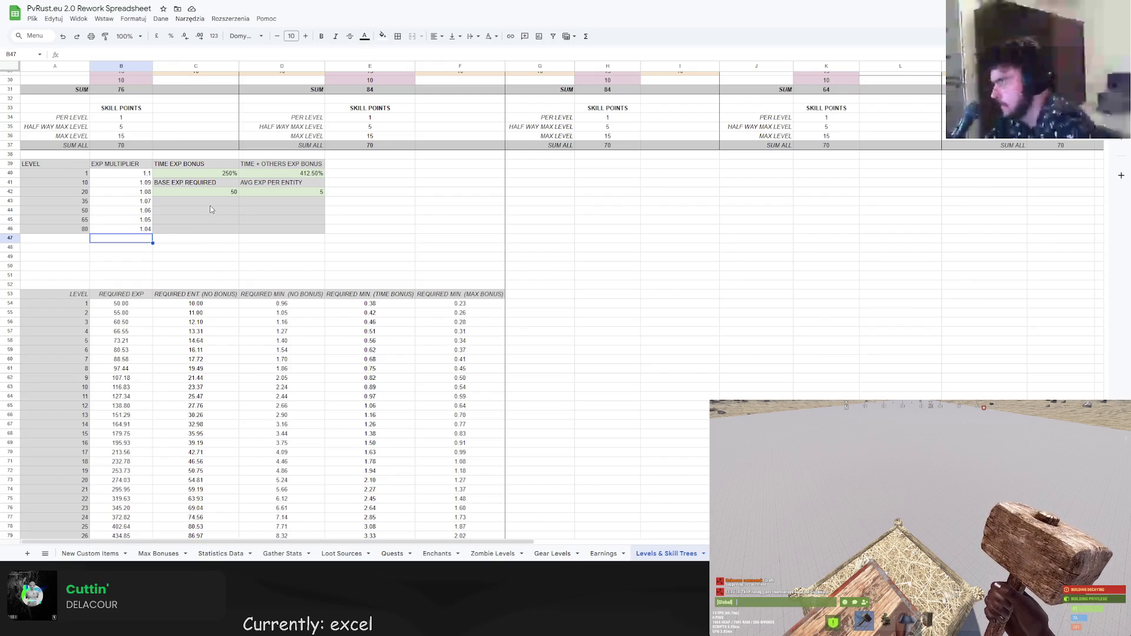
left_click(222, 192)
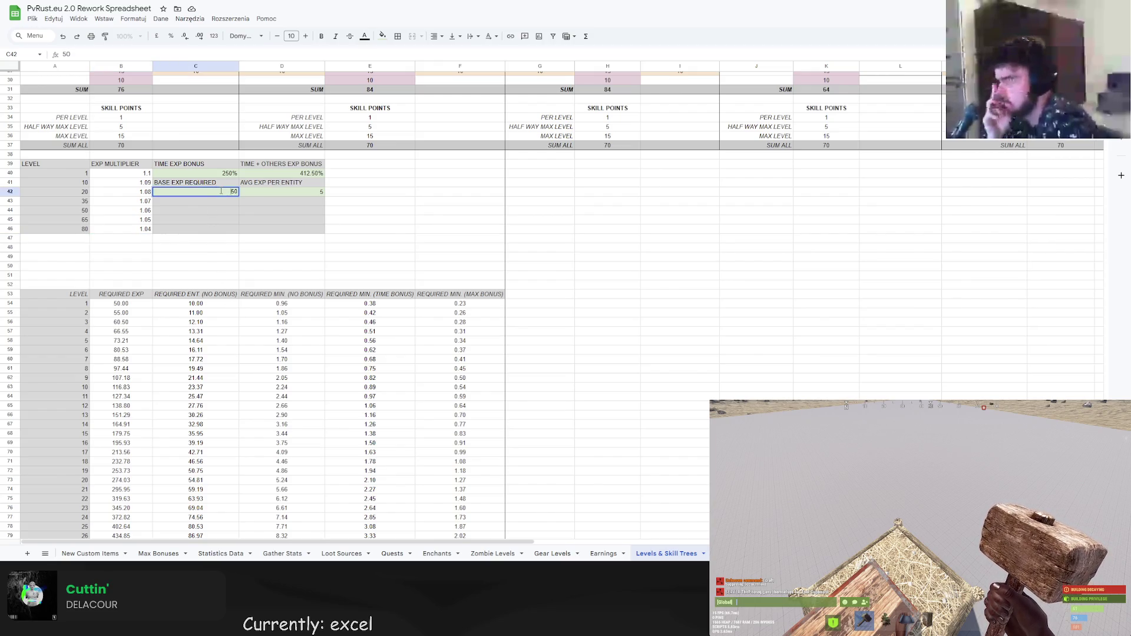
type("100")
key("Return")
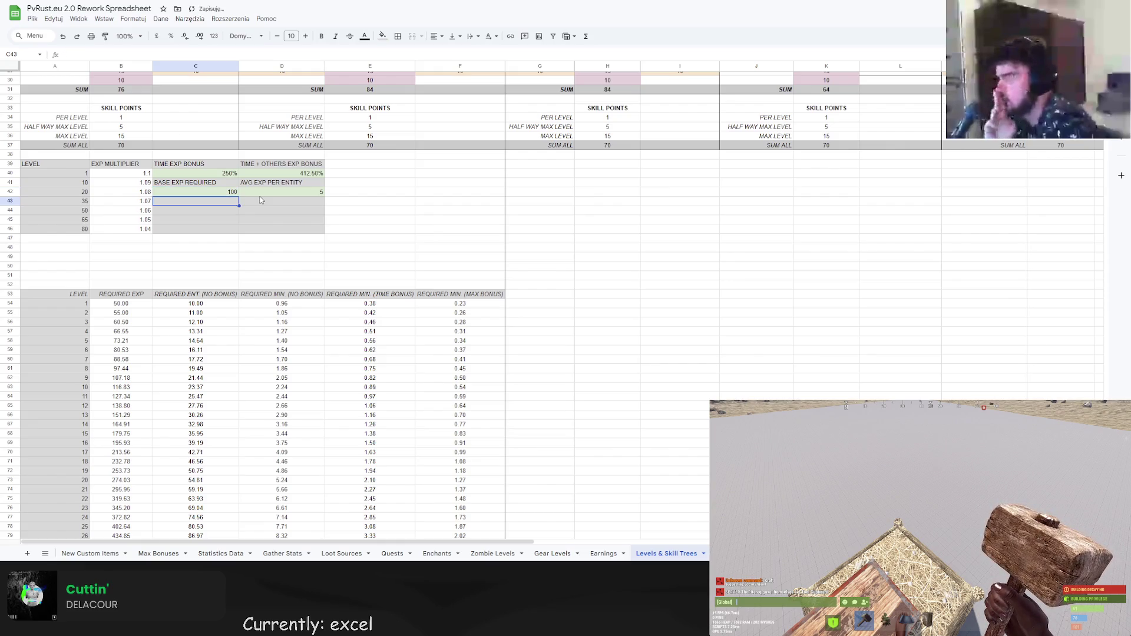
Make level 1's required EXP formula reference C42 instead of the fixed 50.
left_click(128, 305)
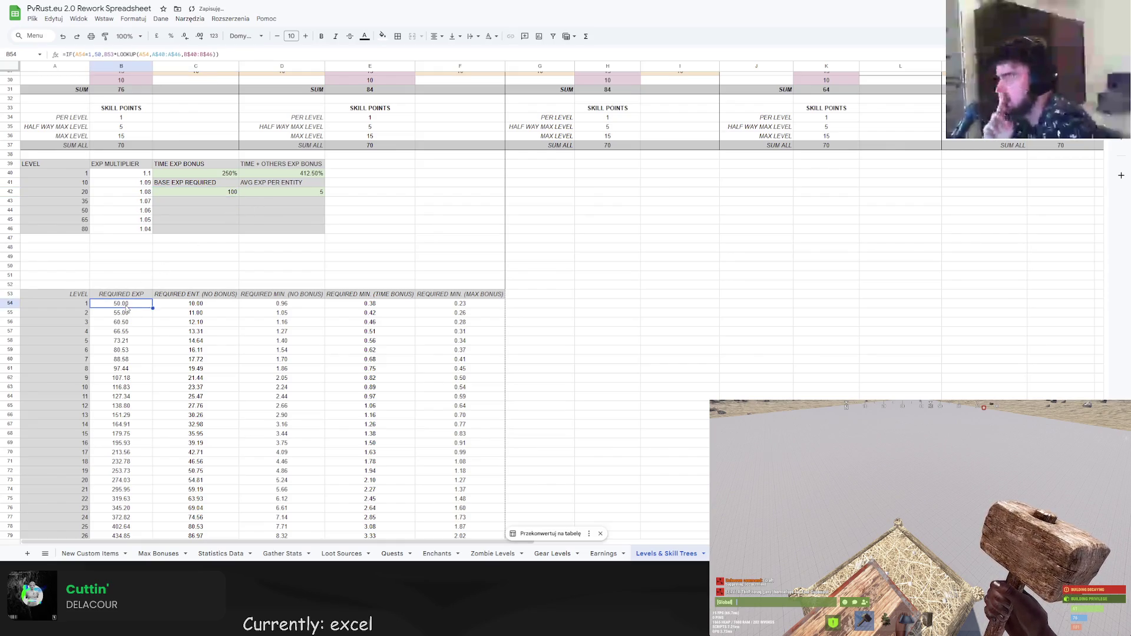
double_click(98, 54)
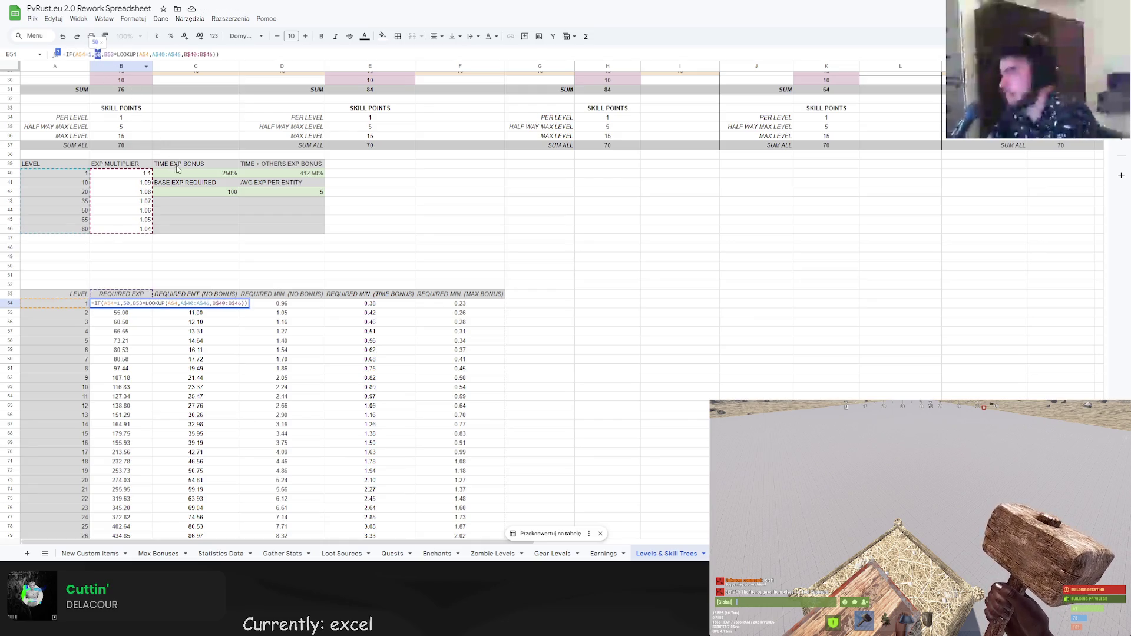
left_click(198, 192)
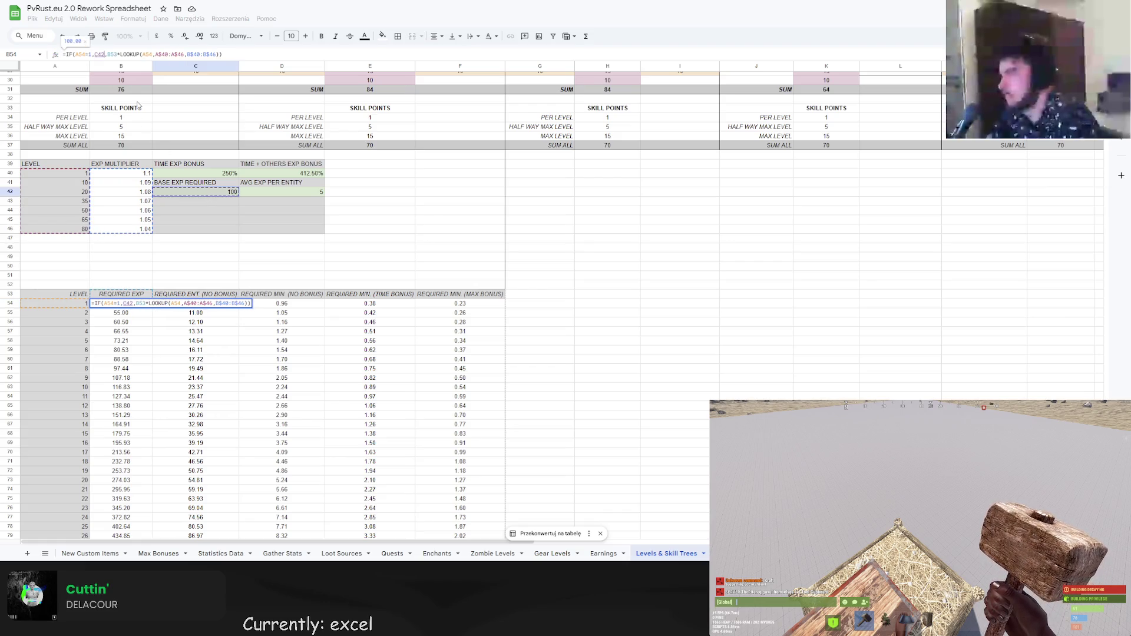
left_click(96, 55)
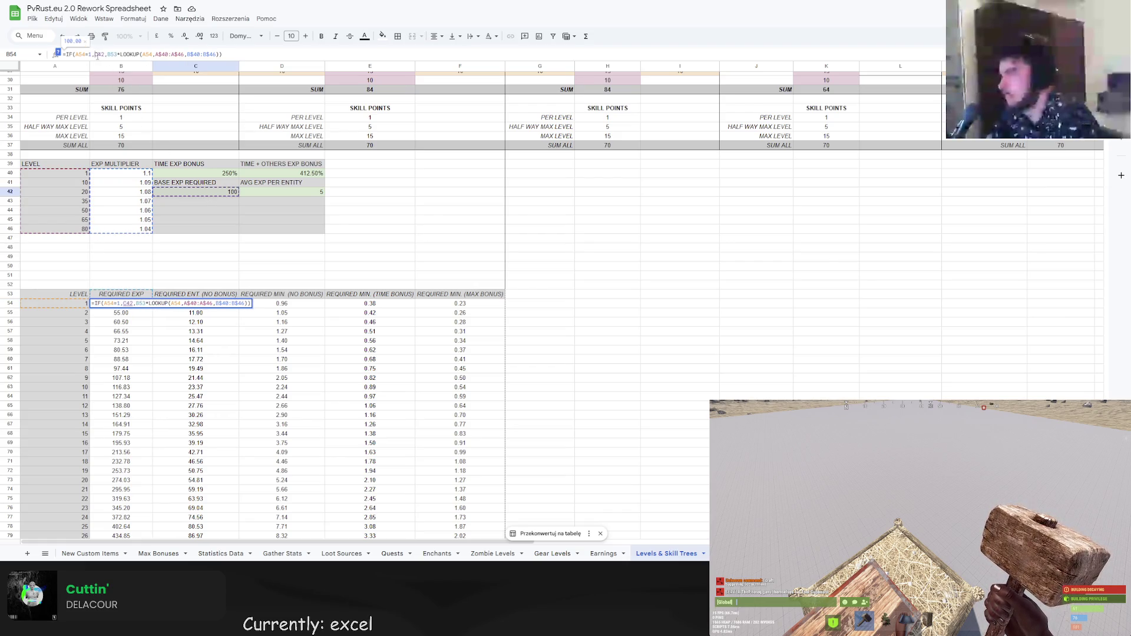
key("Return")
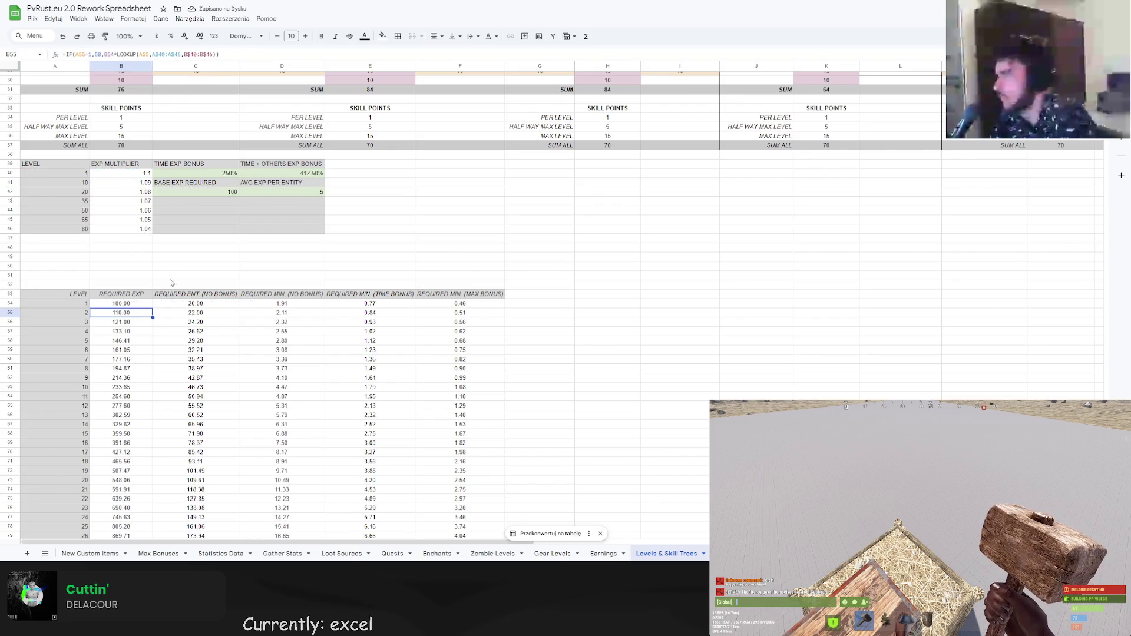
Select the SUM totals block A104:F107 below the required-EXP table.
scroll(152, 298, "down", 5)
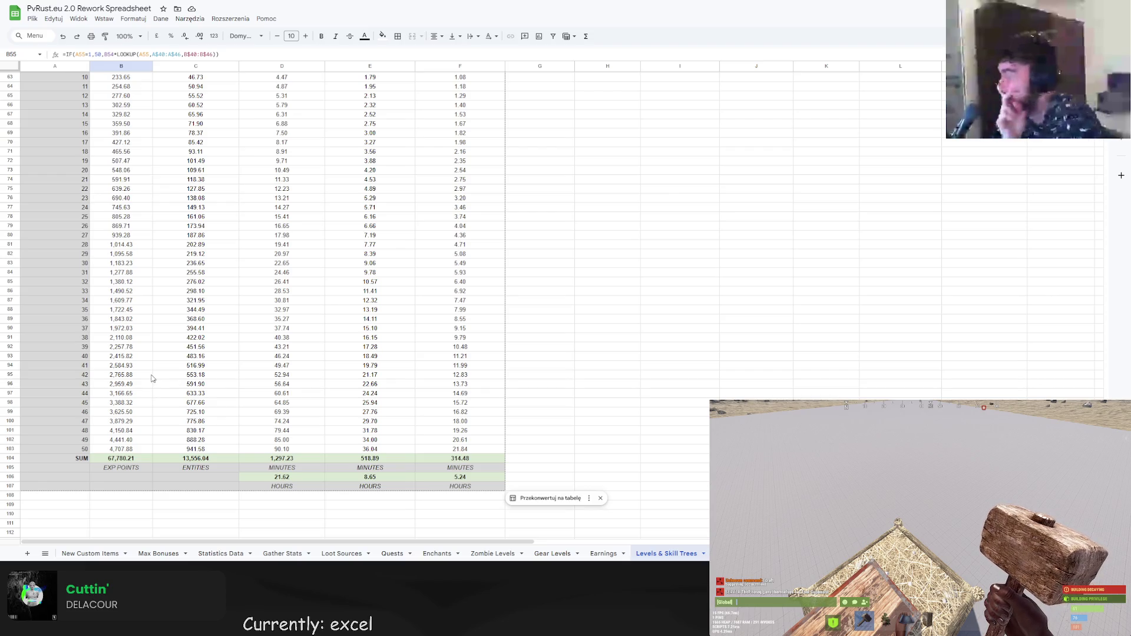
scroll(159, 381, "up", 3)
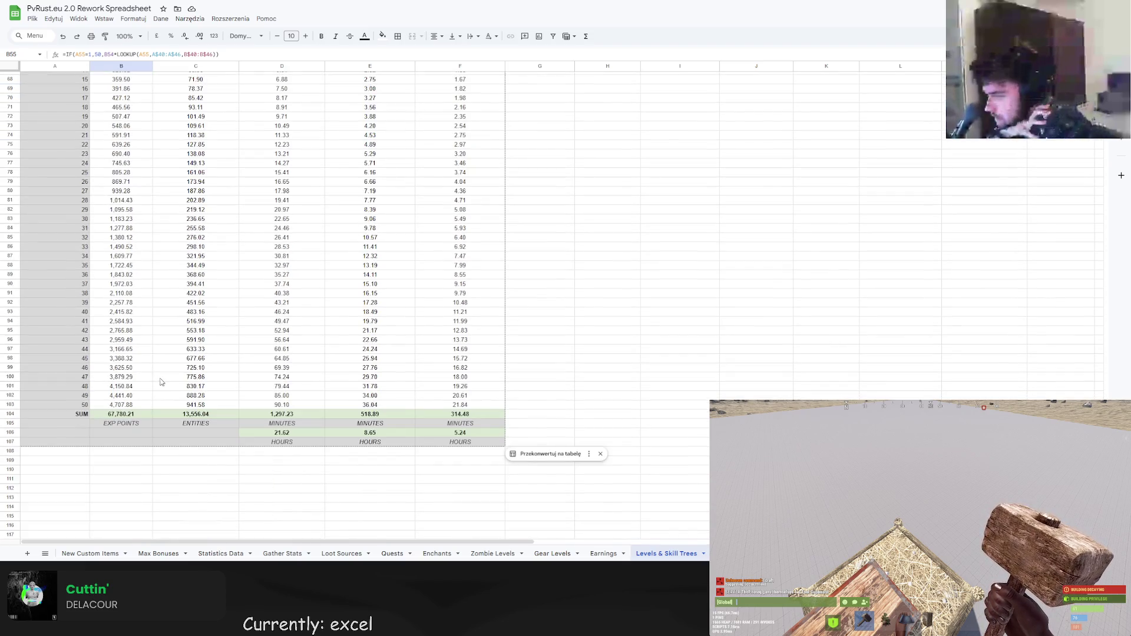
scroll(169, 384, "down", 1)
scroll(169, 384, "up", 2)
scroll(170, 384, "down", 1)
scroll(273, 278, "down", 5)
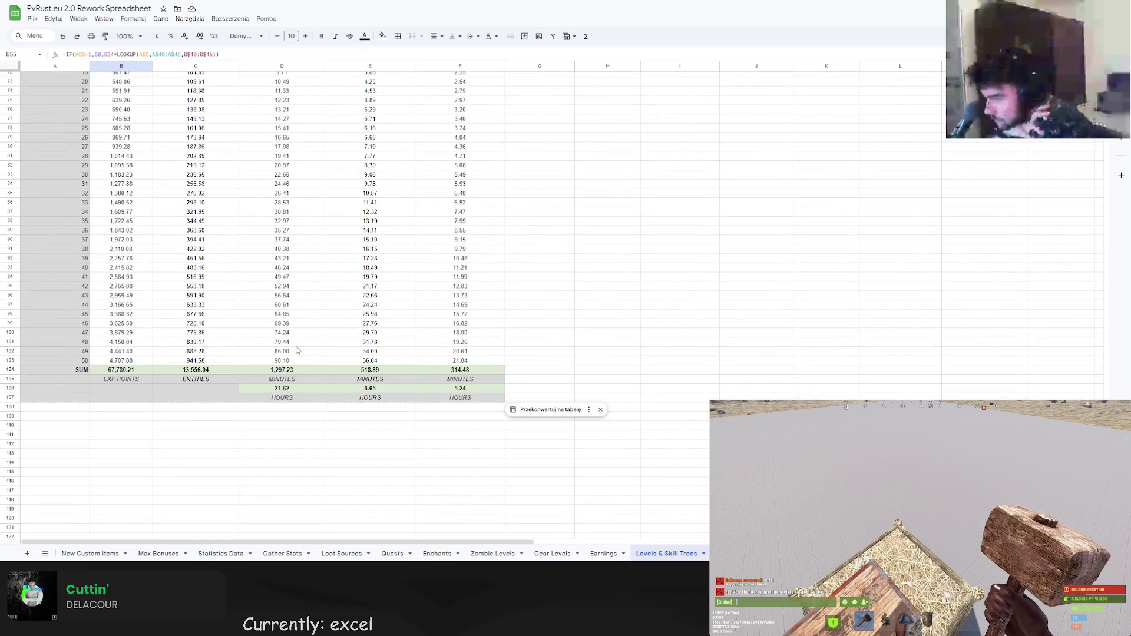
scroll(352, 321, "up", 3)
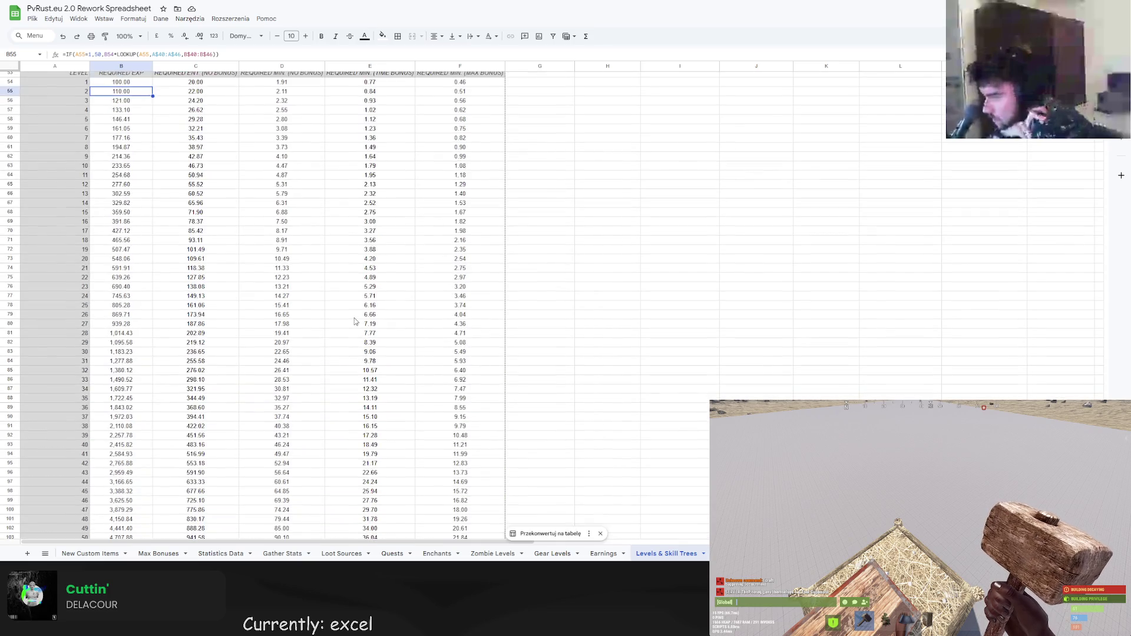
scroll(353, 322, "down", 2)
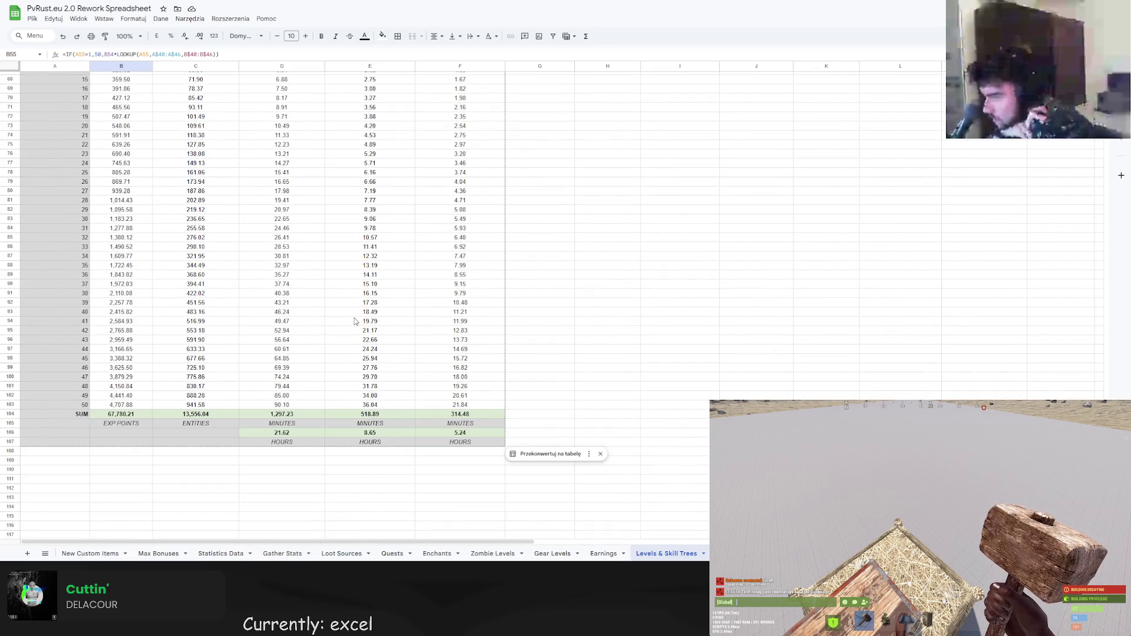
scroll(354, 322, "up", 1)
scroll(354, 321, "up", 3)
scroll(354, 321, "down", 4)
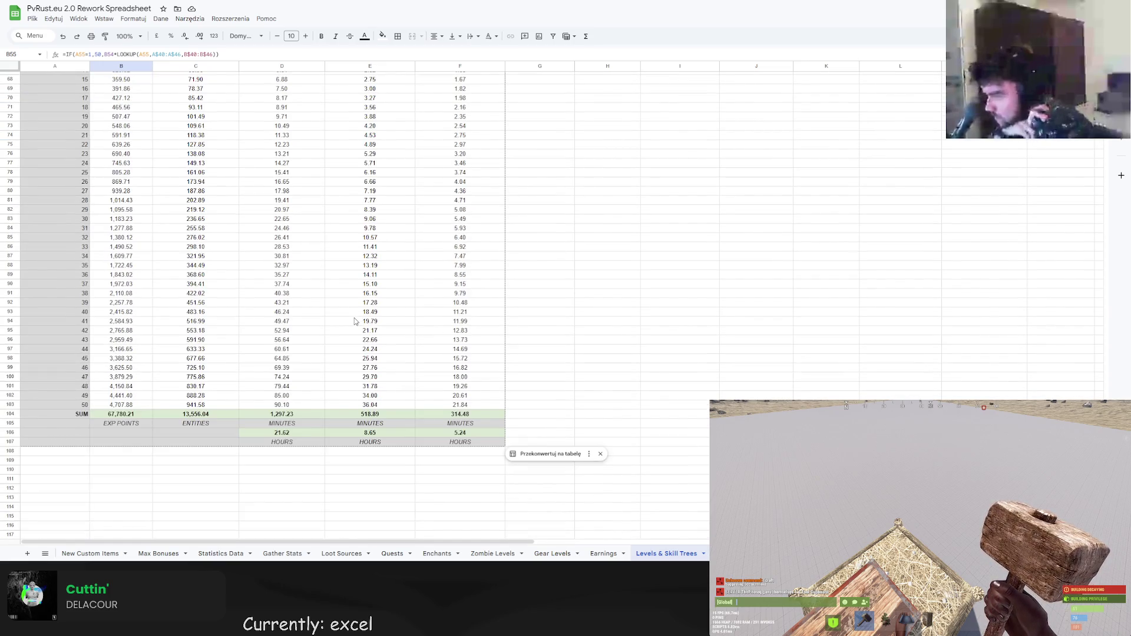
scroll(118, 389, "down", 2)
mouse_move(80, 330)
left_mouse_down()
mouse_move(442, 345)
mouse_move(431, 357)
left_mouse_up()
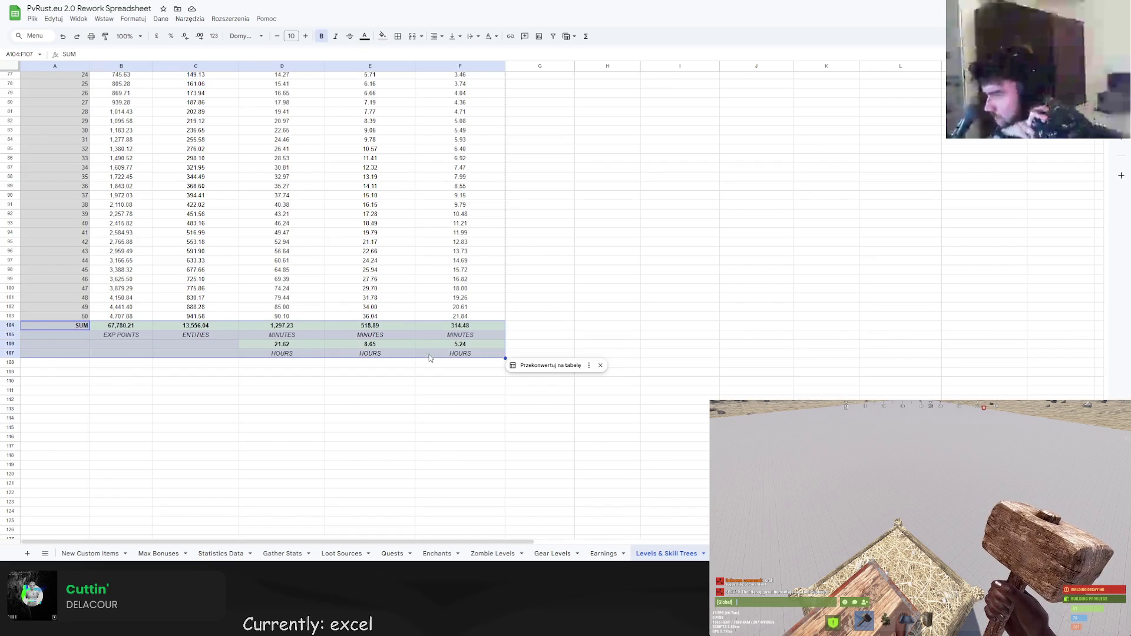
Copy the SUM totals block to row 108 and relabel it SUM HALF WAY.
key("ctrl+c")
left_click(60, 368)
key("ctrl+v")
double_click(88, 363)
type("HALF WAY")
key("Tab")
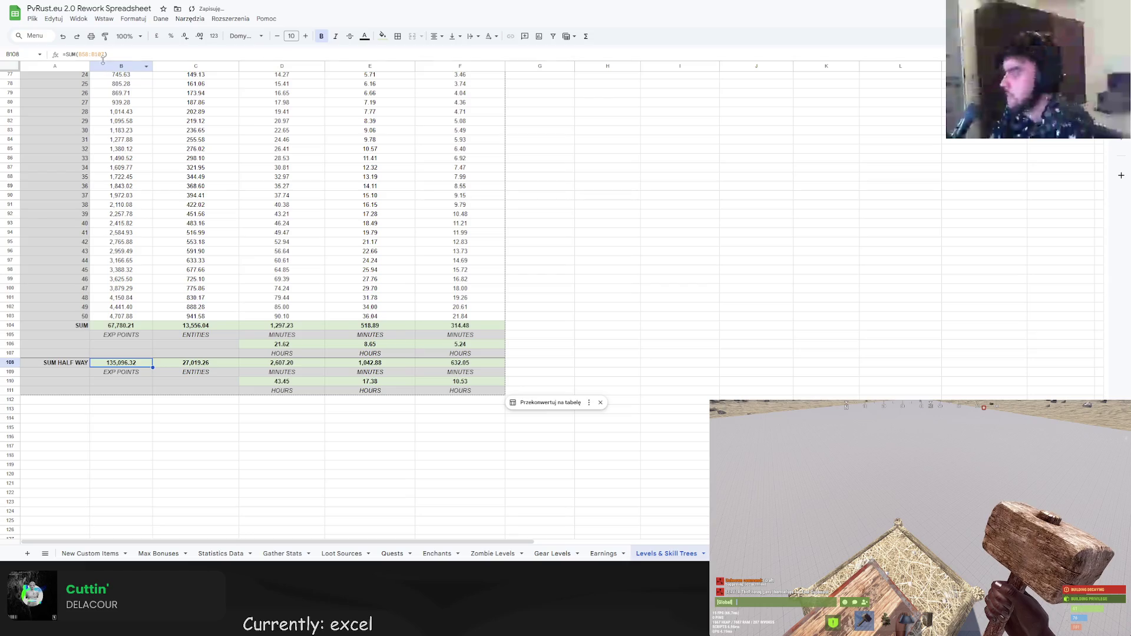
Change the half-way EXP sum in B108 to cover levels 1–25, B54:B78.
scroll(116, 154, "up", 5)
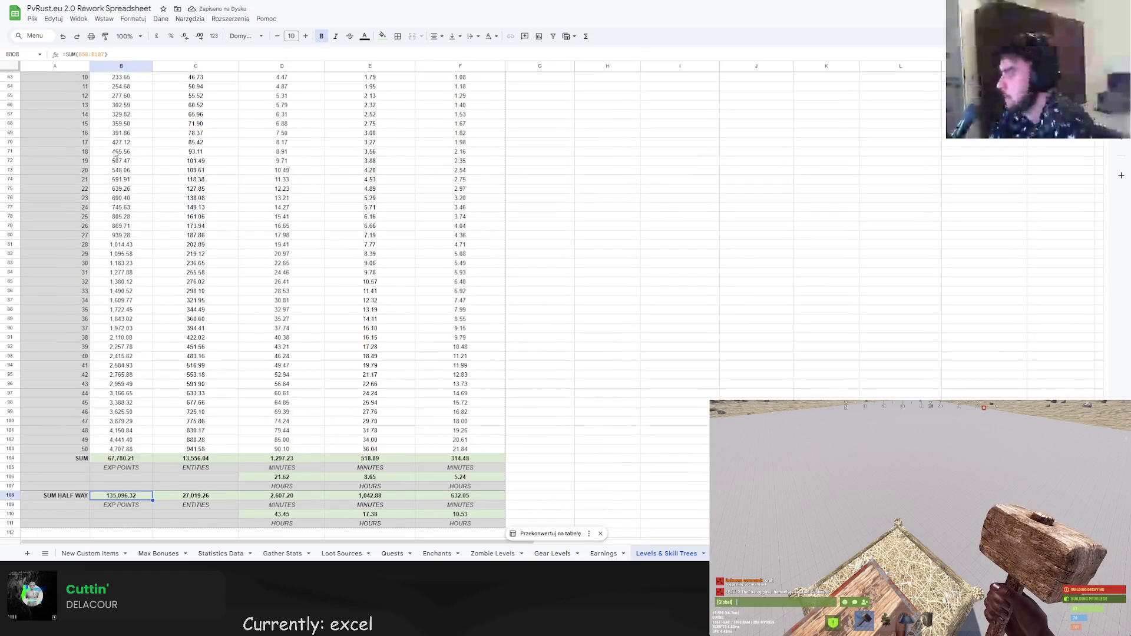
key("Return")
scroll(116, 79, "up", 2)
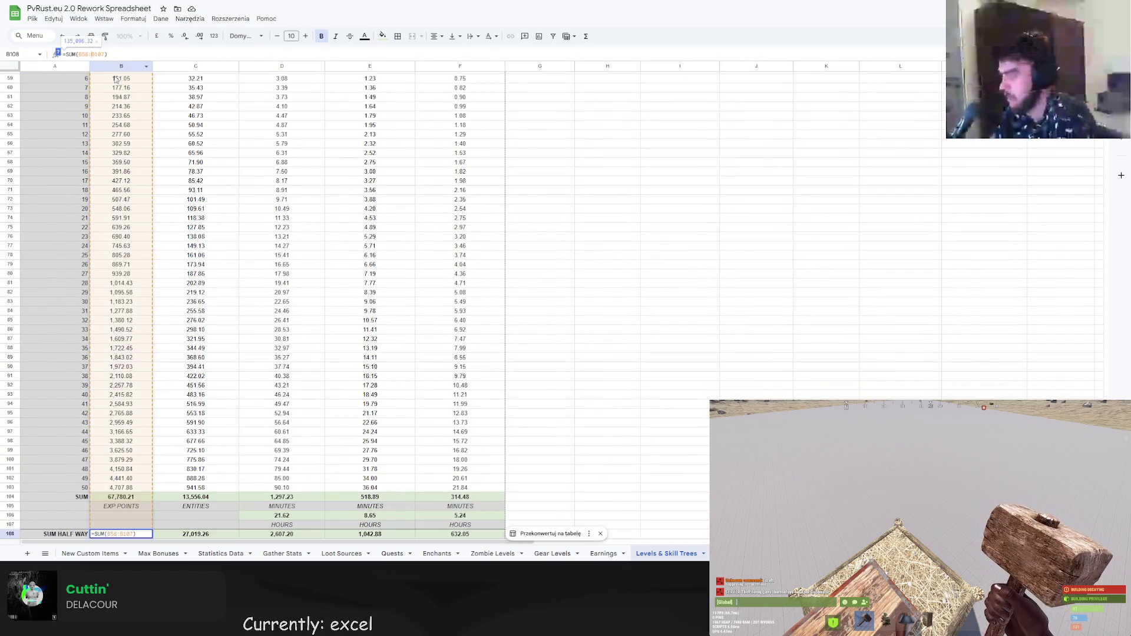
scroll(116, 79, "up", 5)
left_click(124, 167)
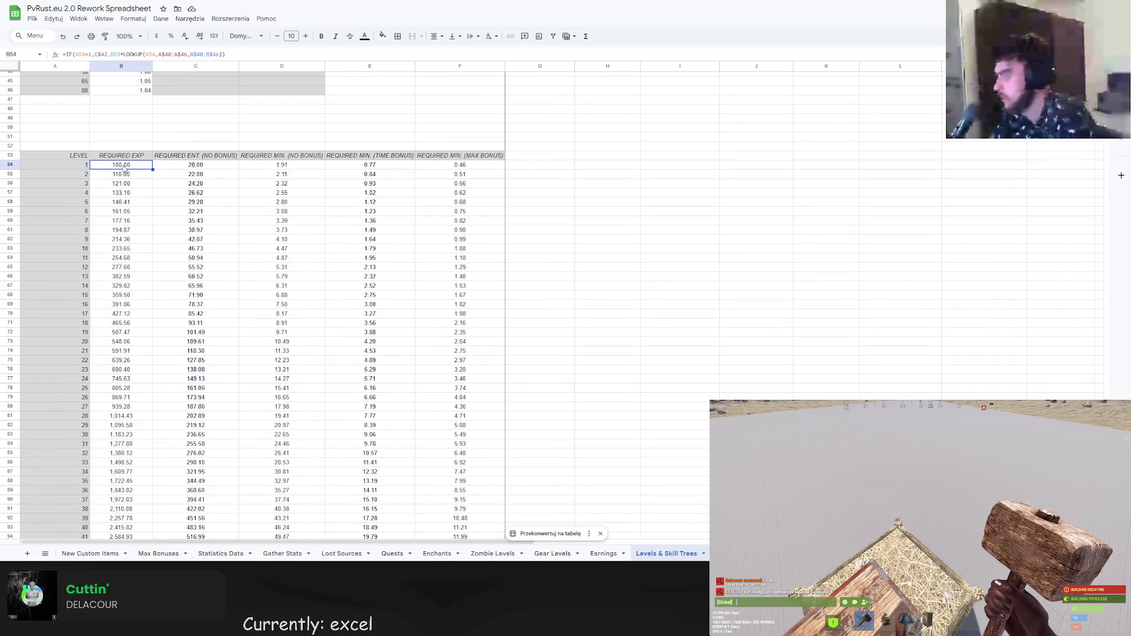
scroll(124, 167, "down", 10)
left_click(115, 401)
double_click(80, 54)
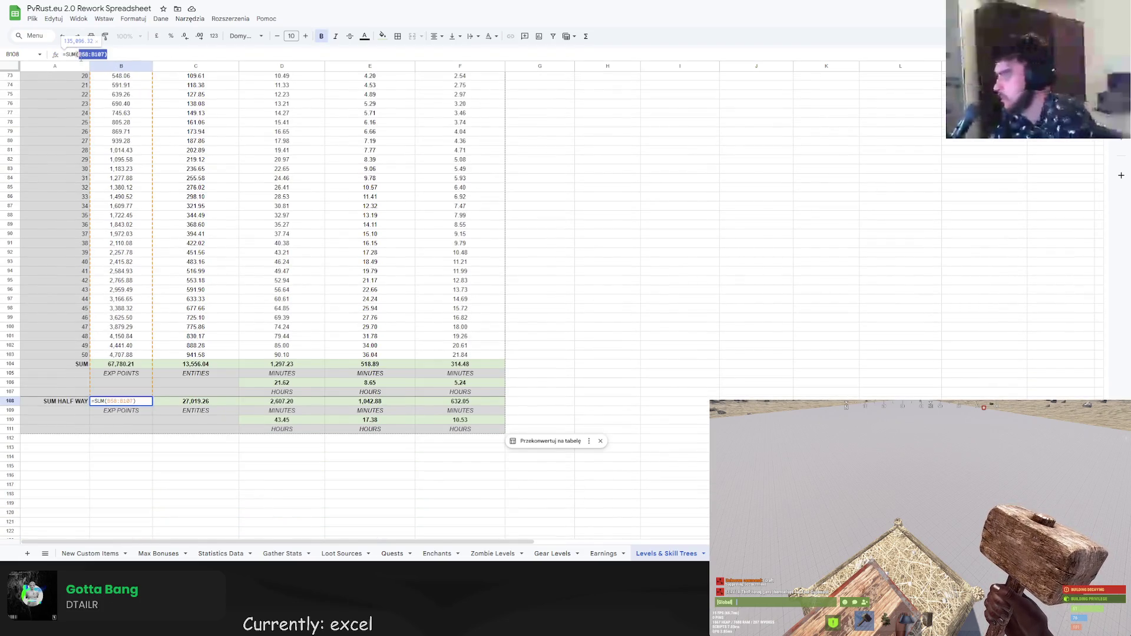
key("BackSpace")
scroll(152, 124, "up", 6)
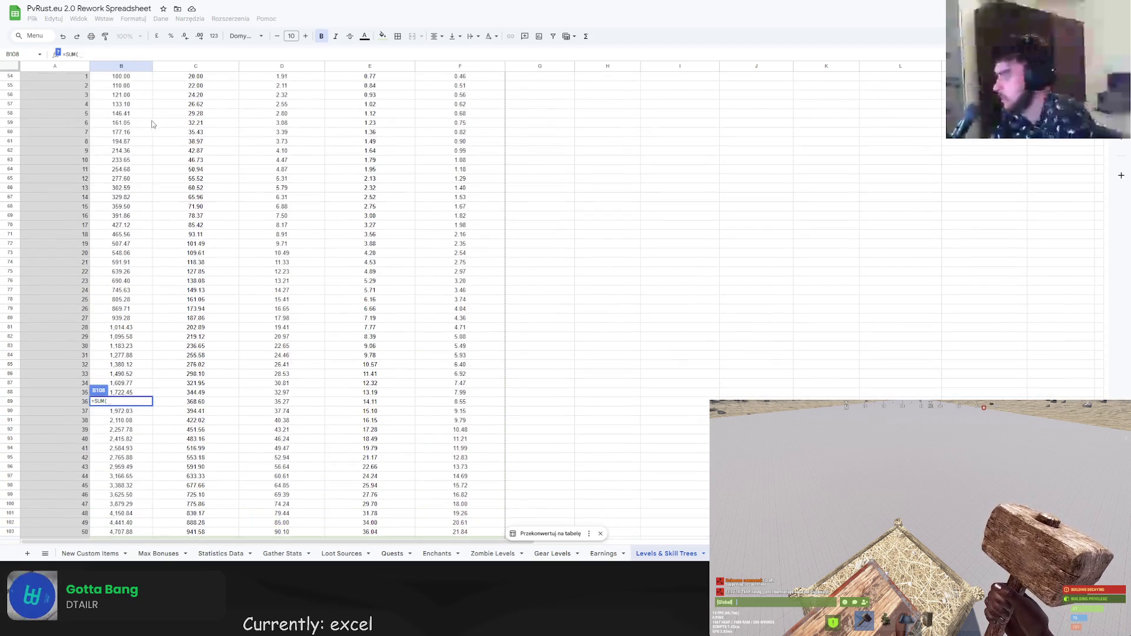
left_click(146, 123)
scroll(142, 224, "down", 5)
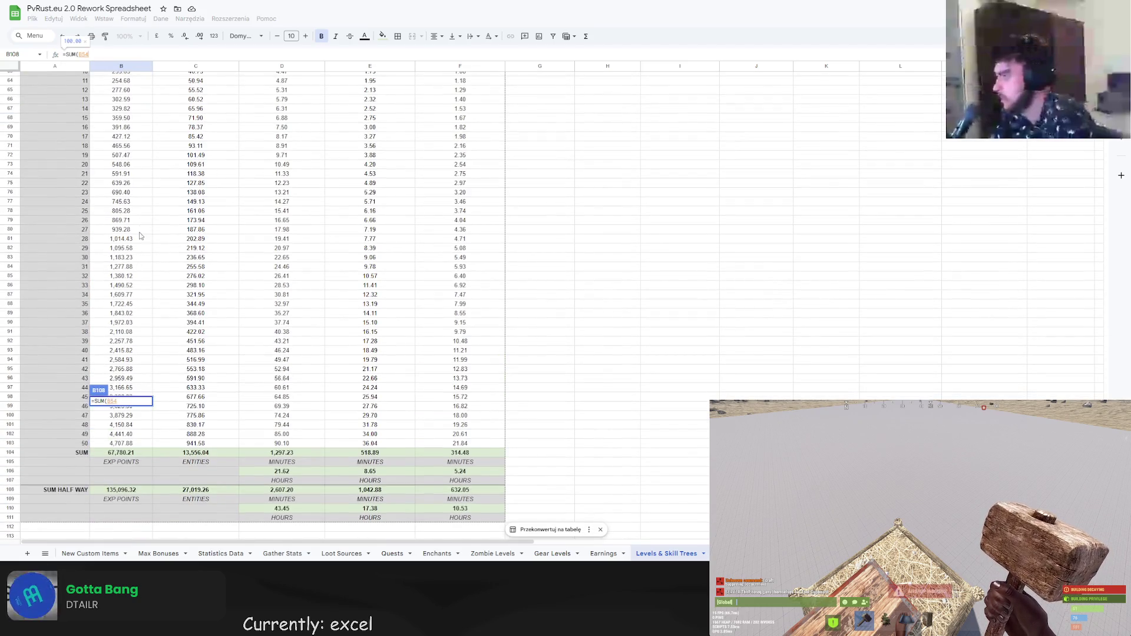
left_click(132, 211, "shift")
key("Return")
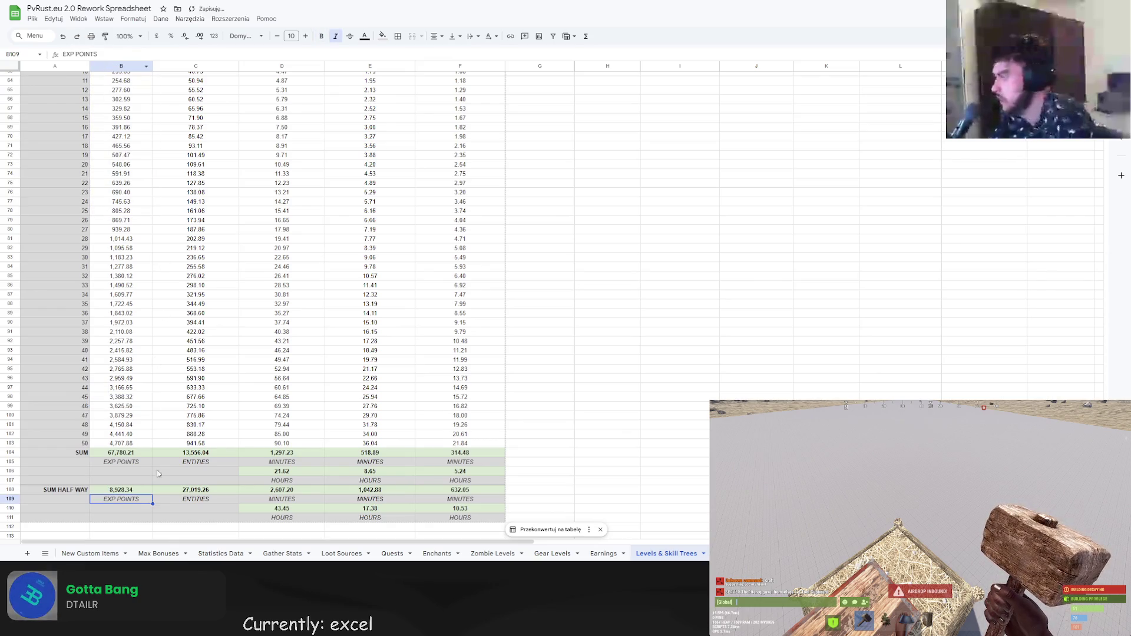
Fill the half-way sum across columns C–F and commit the D110 hours formula showing 2.85.
left_click(145, 492)
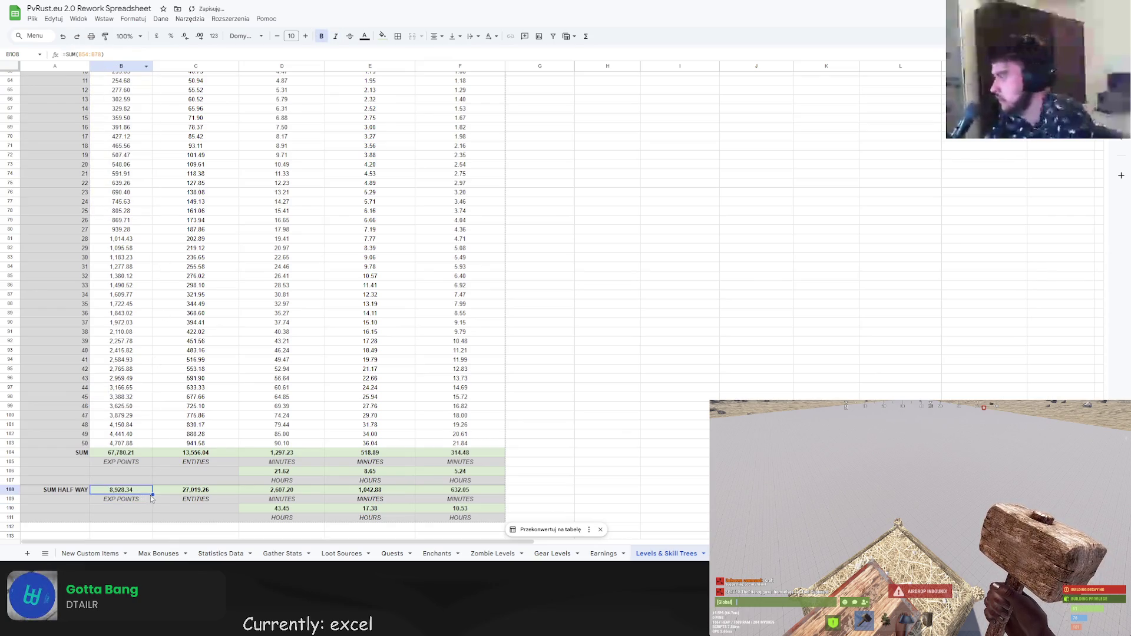
left_click(483, 496, "shift")
key("ctrl+r")
left_click(262, 508)
left_click(89, 54)
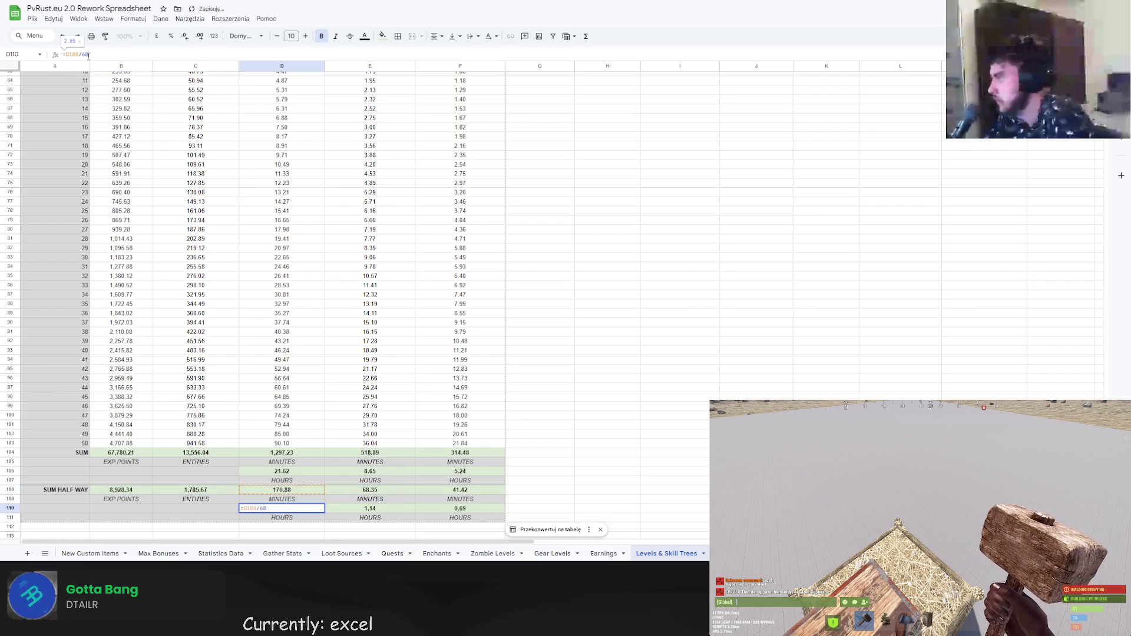
key("Return")
left_click(617, 423)
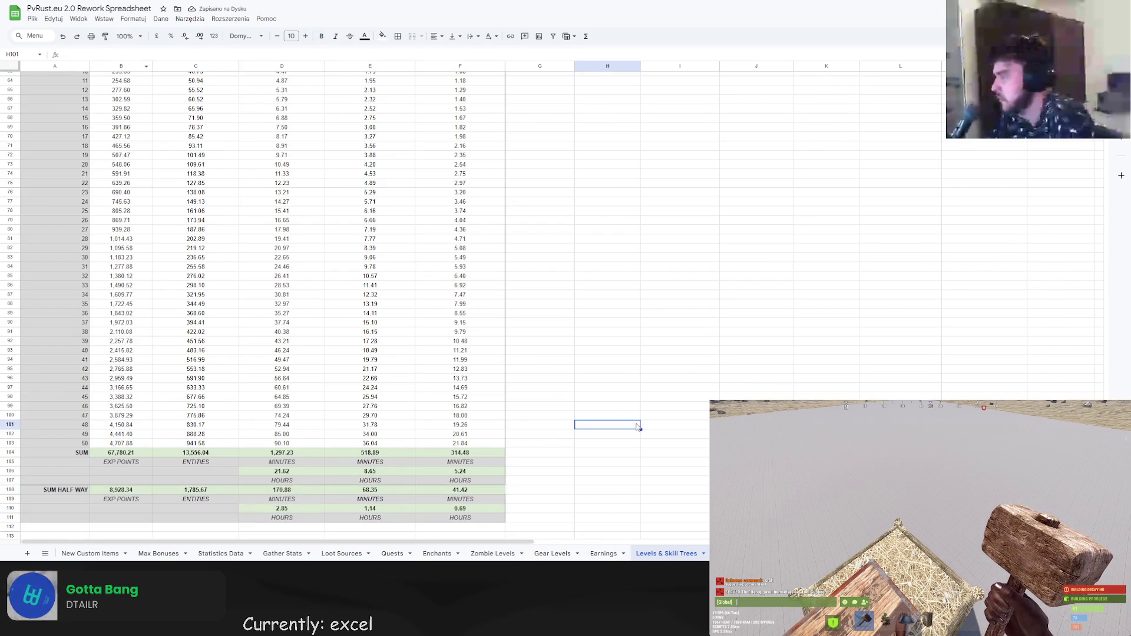
scroll(620, 418, "down", 1)
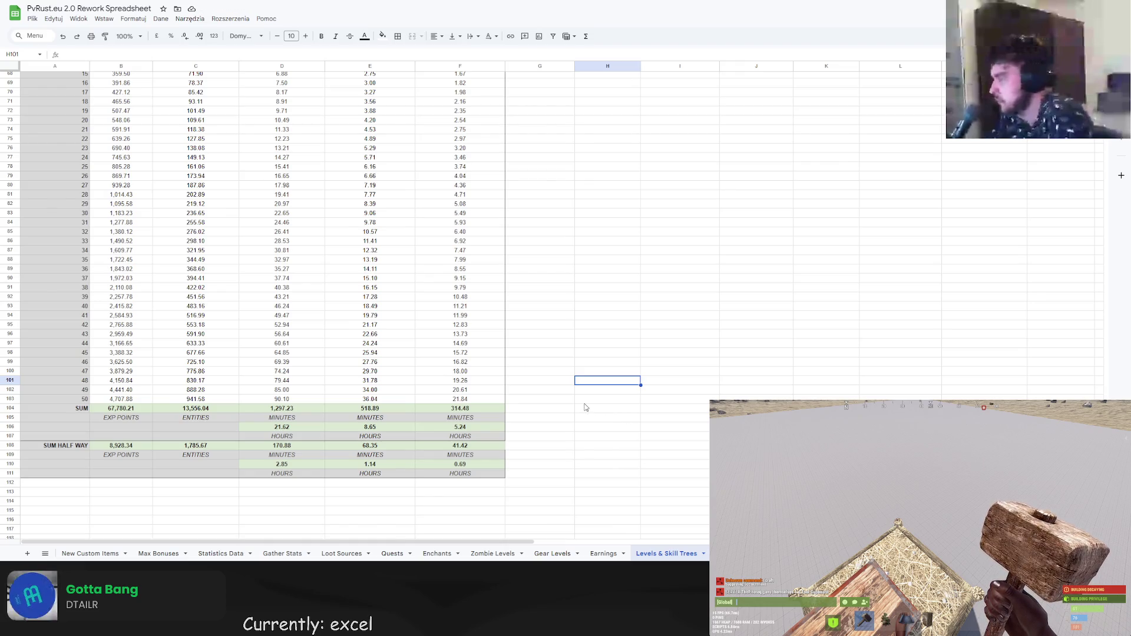
scroll(564, 384, "down", 1)
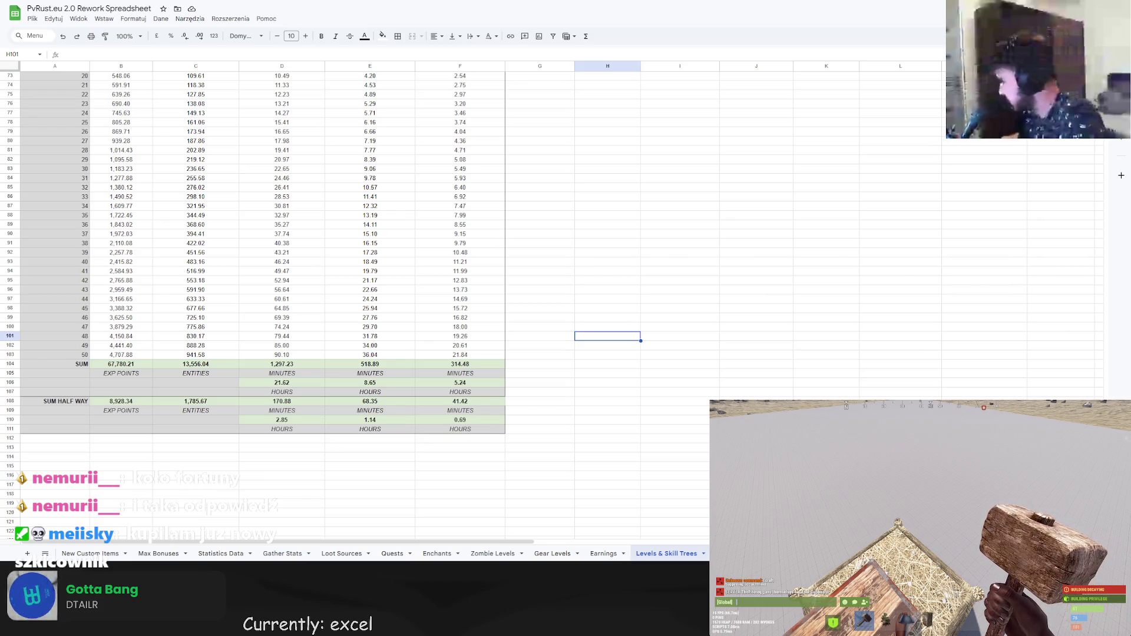
left_click(558, 398)
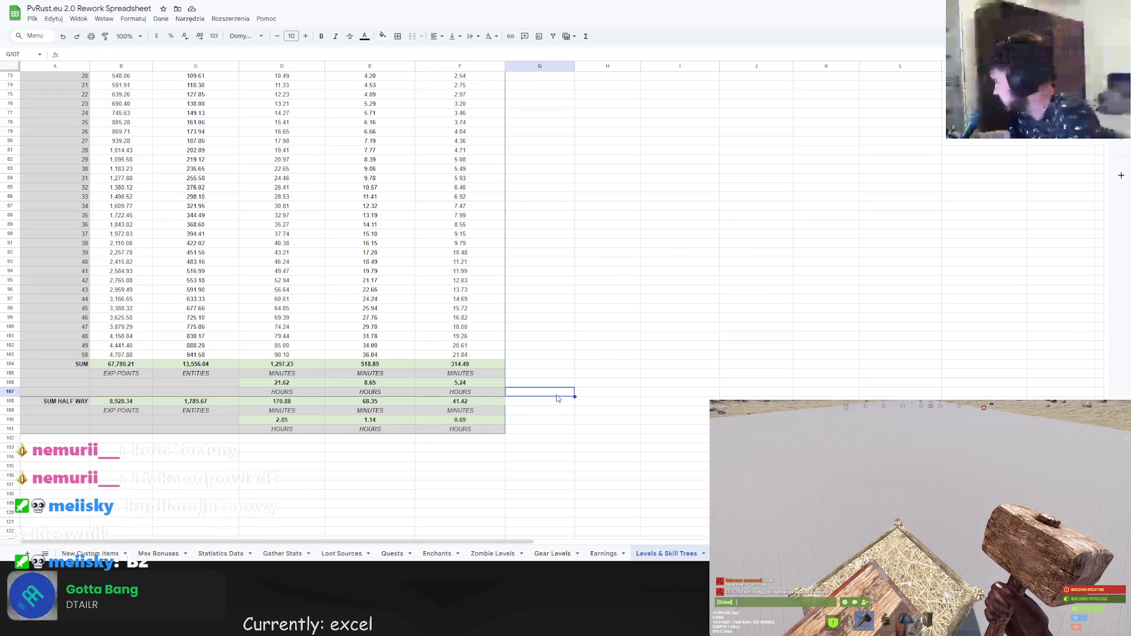
Add a border to the half-way total in cell F108.
left_click(454, 405)
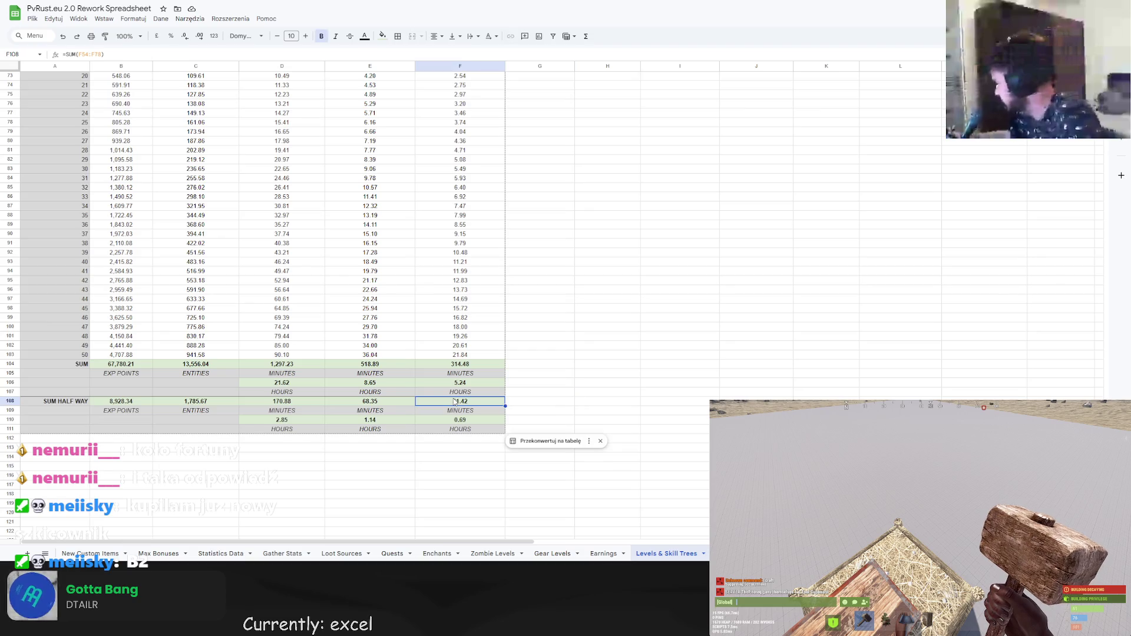
left_click(399, 36)
left_click(440, 71)
left_click(608, 308)
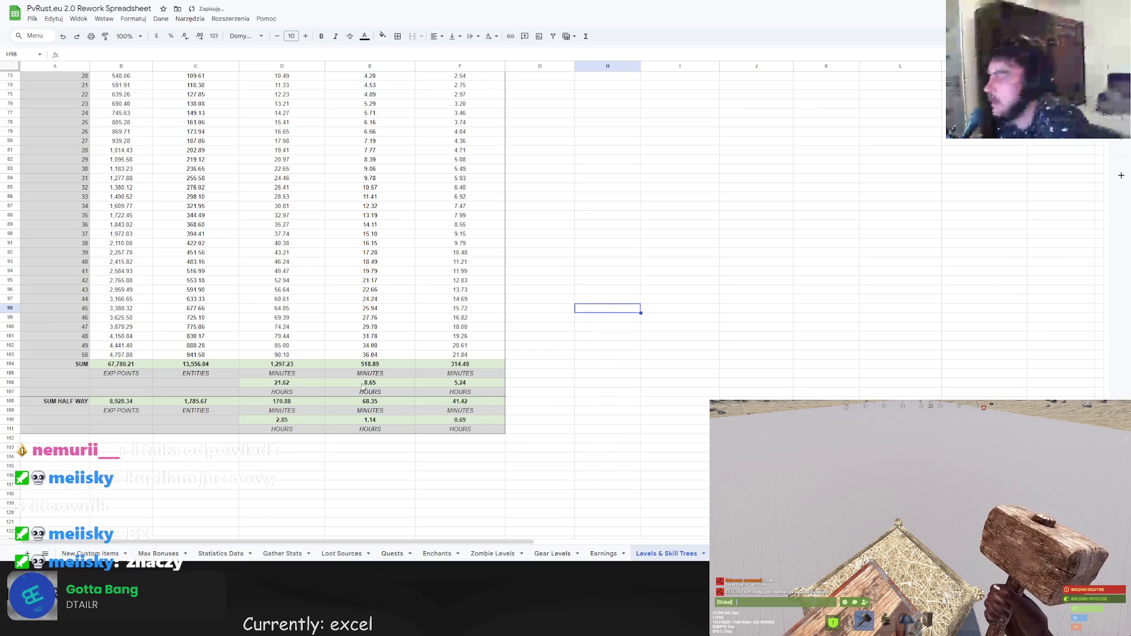
Drag-select ranges in the level table, then open a new browser tab.
left_click_drag(55, 365, 461, 365)
scroll(547, 407, "up", 5)
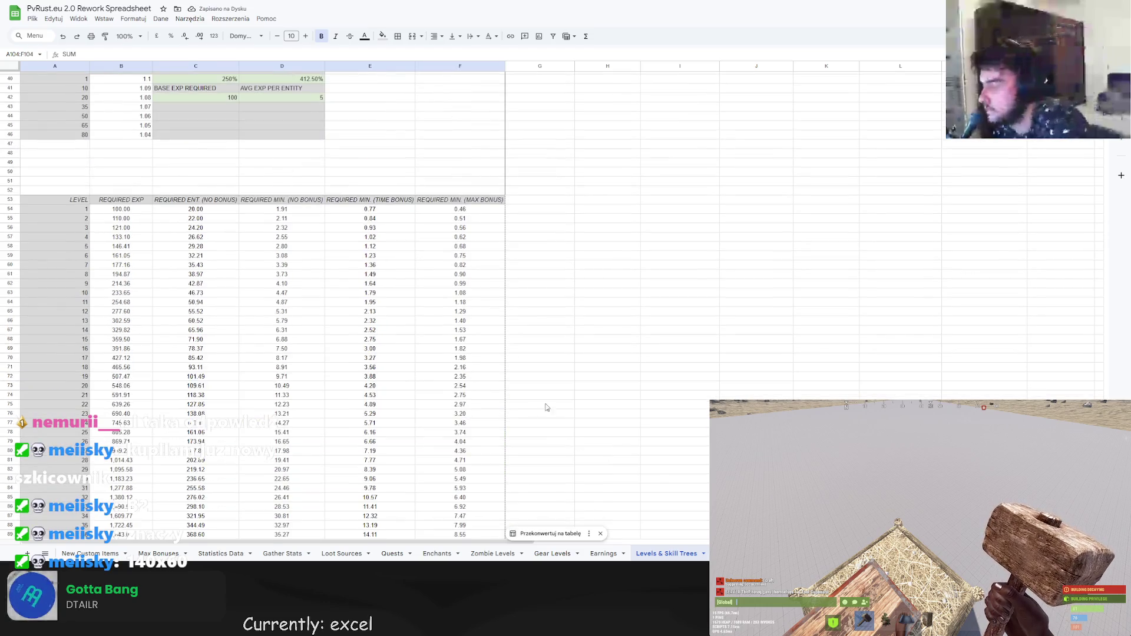
scroll(505, 368, "down", 5)
mouse_move(461, 200)
left_mouse_down()
mouse_move(505, 369)
mouse_move(466, 366)
mouse_move(464, 378)
mouse_move(461, 337)
left_mouse_up()
scroll(489, 376, "up", 4)
scroll(463, 354, "down", 6)
left_click(586, 337)
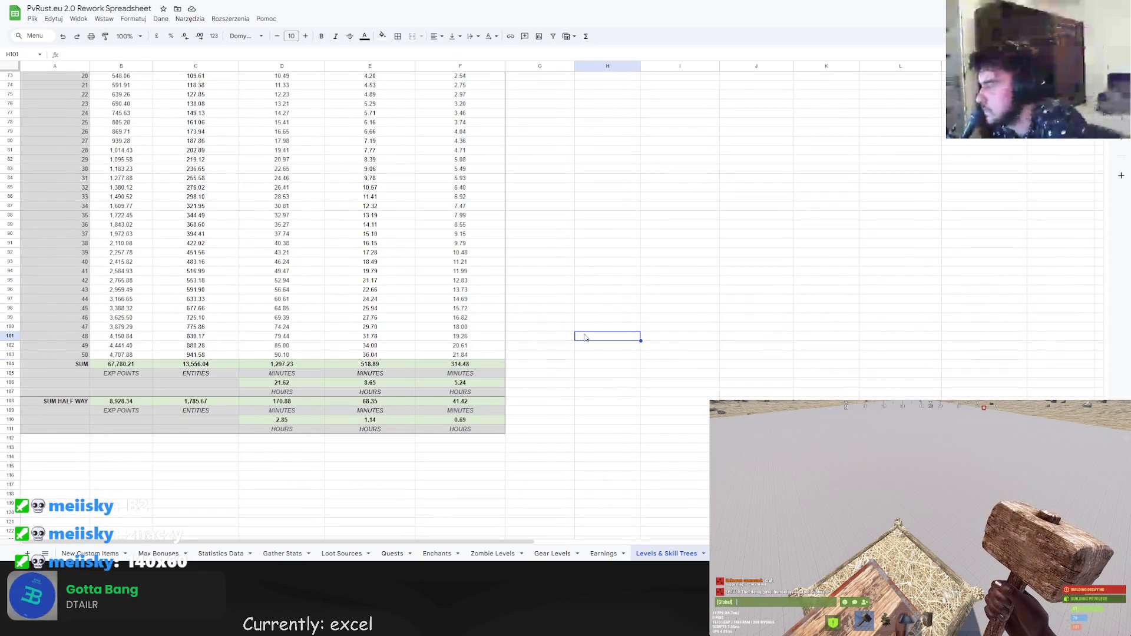
scroll(559, 362, "up", 6)
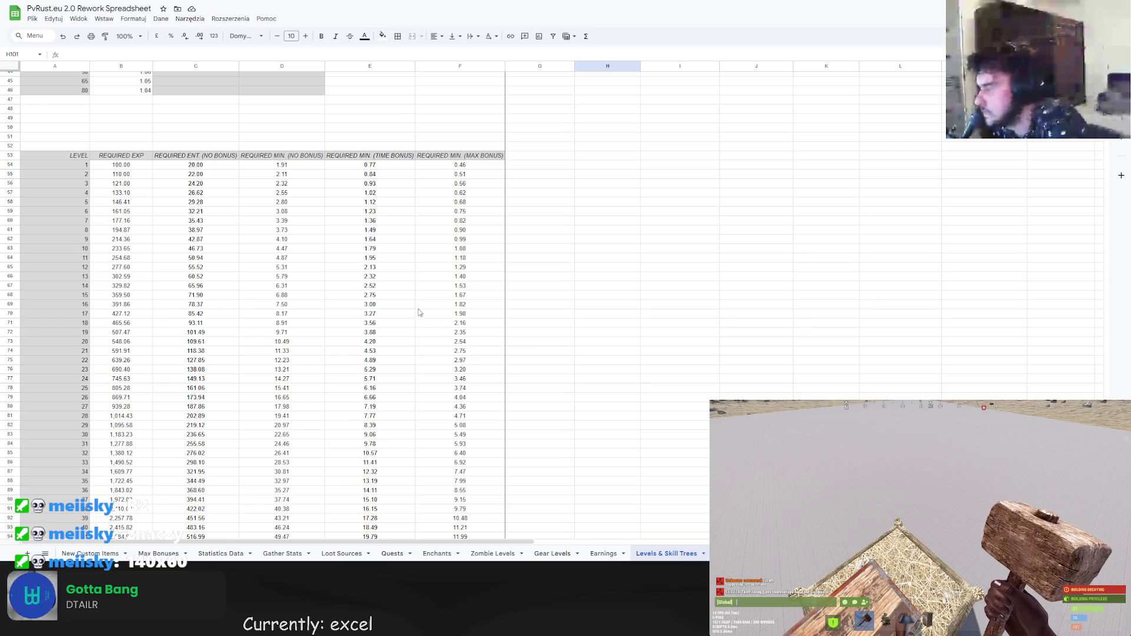
key("ctrl+t")
Search Google for 'b2 a a4' and read the Zebra Druk paper dimensions article.
type("b")
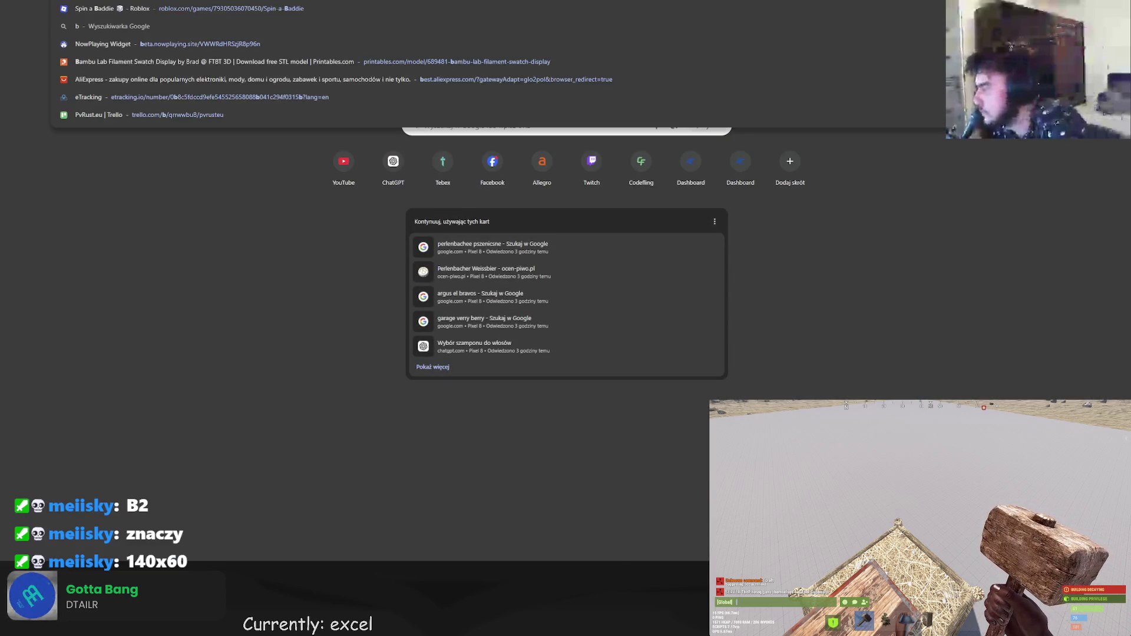
type("2 a a4")
key("Return")
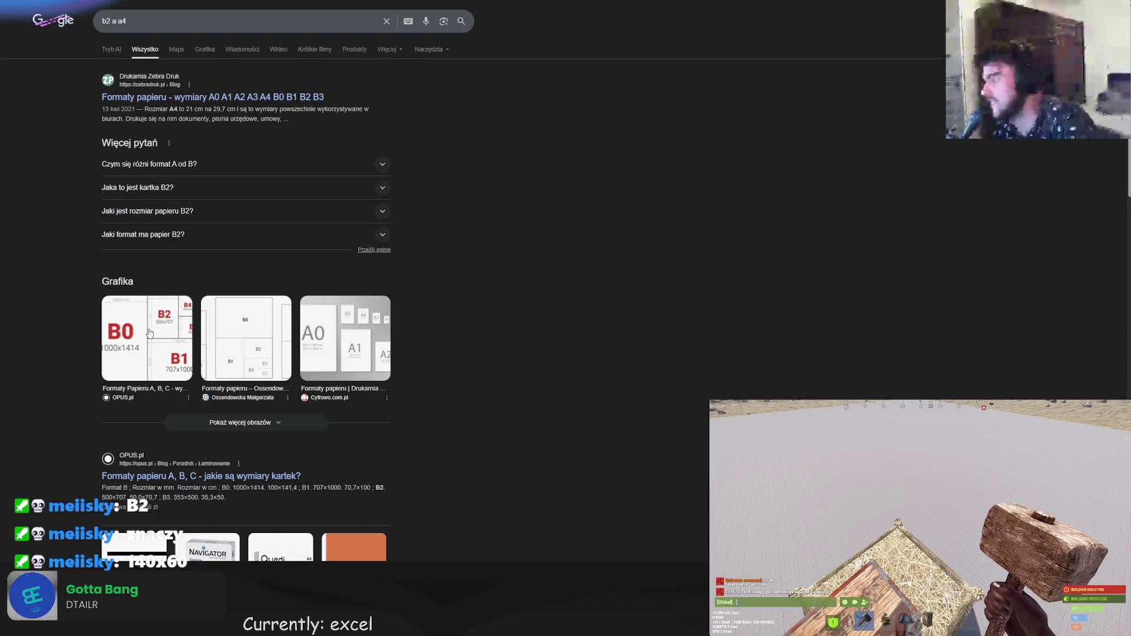
left_click(197, 47)
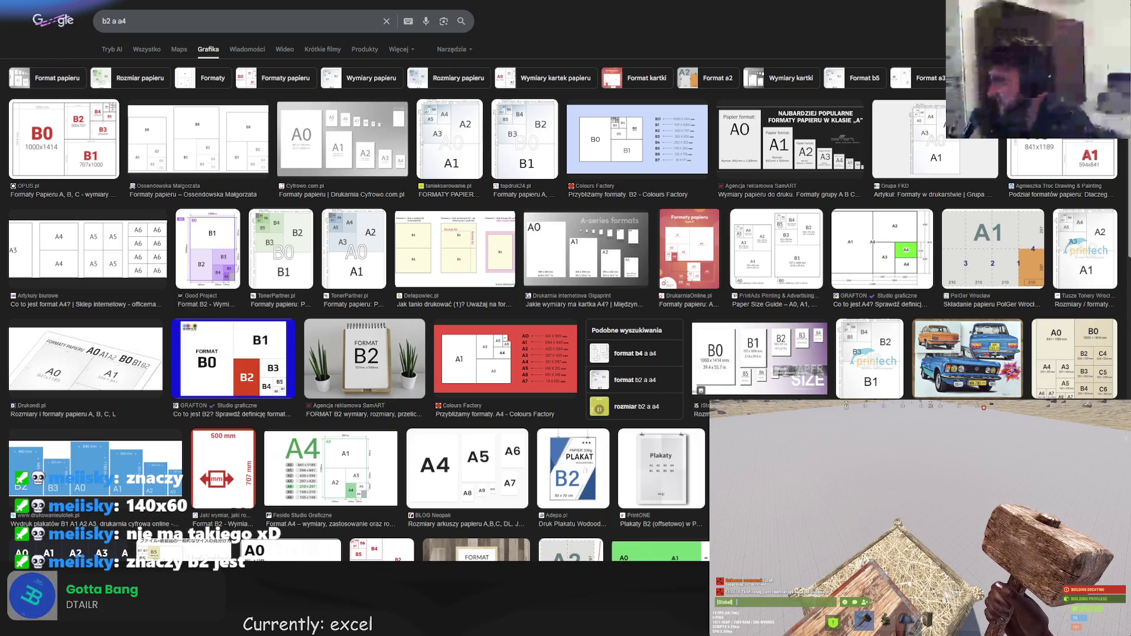
left_click(147, 49)
left_click_drag(126, 21, 53, 21)
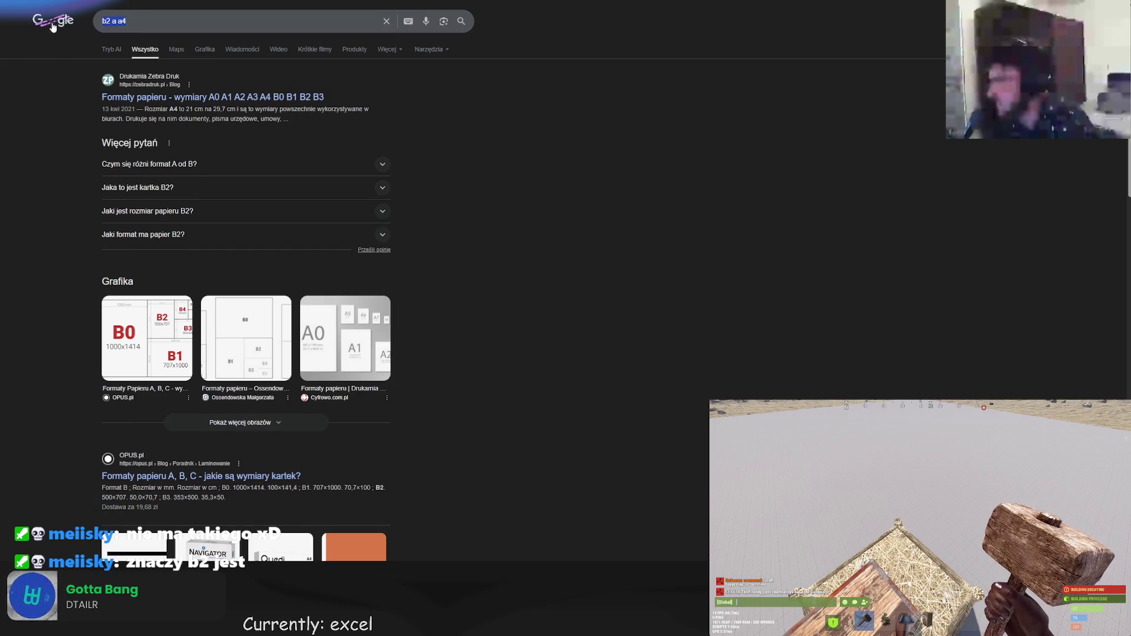
left_click(207, 97)
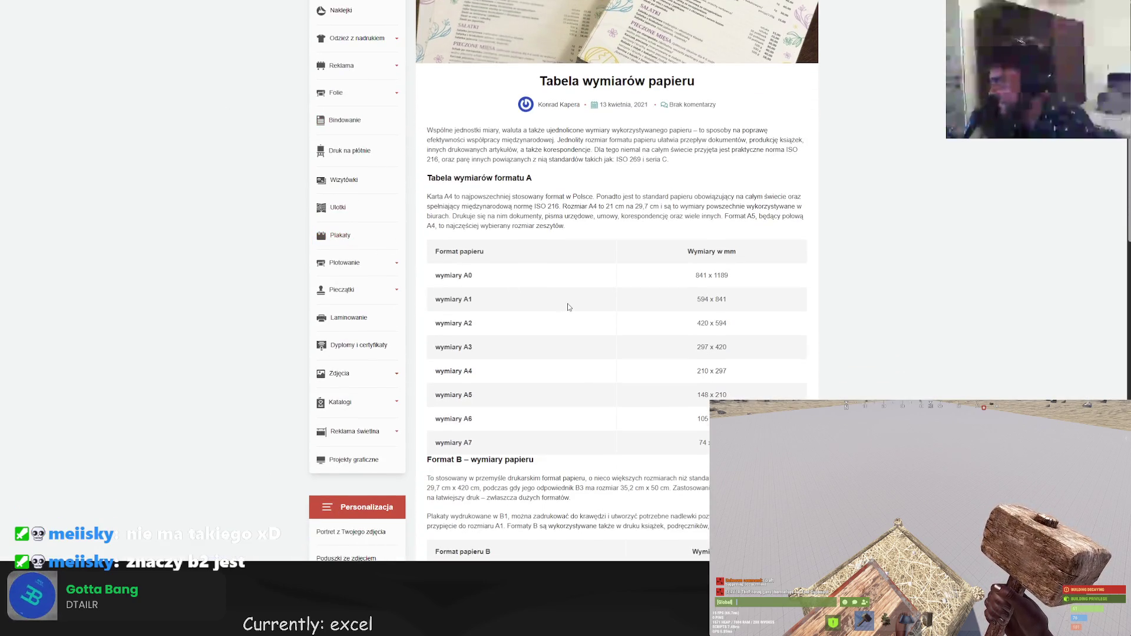
scroll(562, 306, "down", 3)
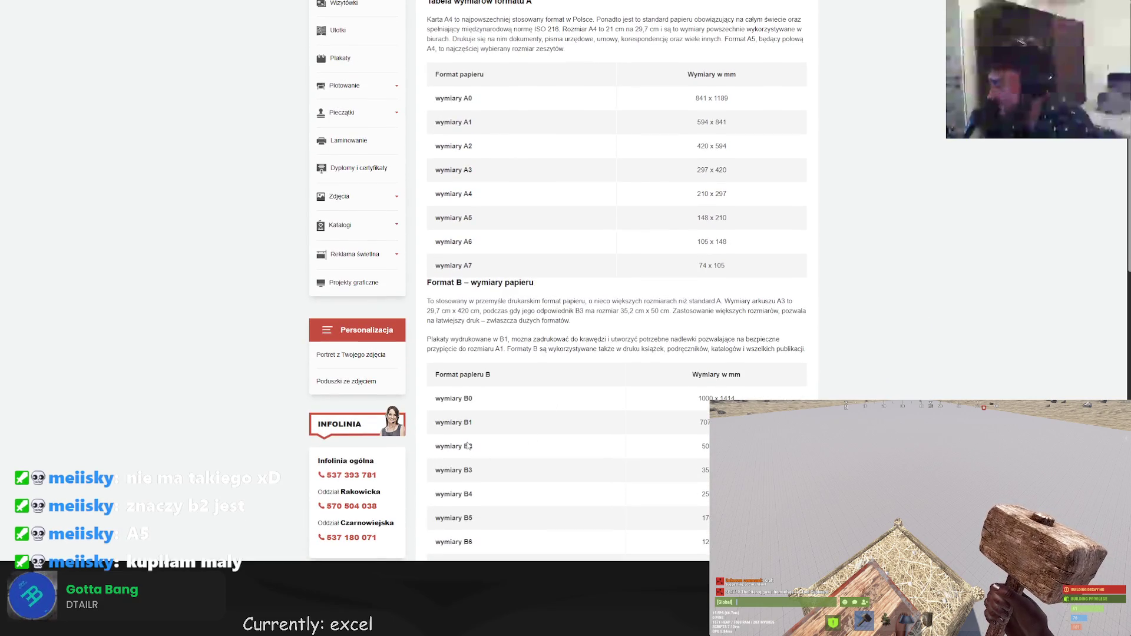
scroll(454, 443, "up", 2)
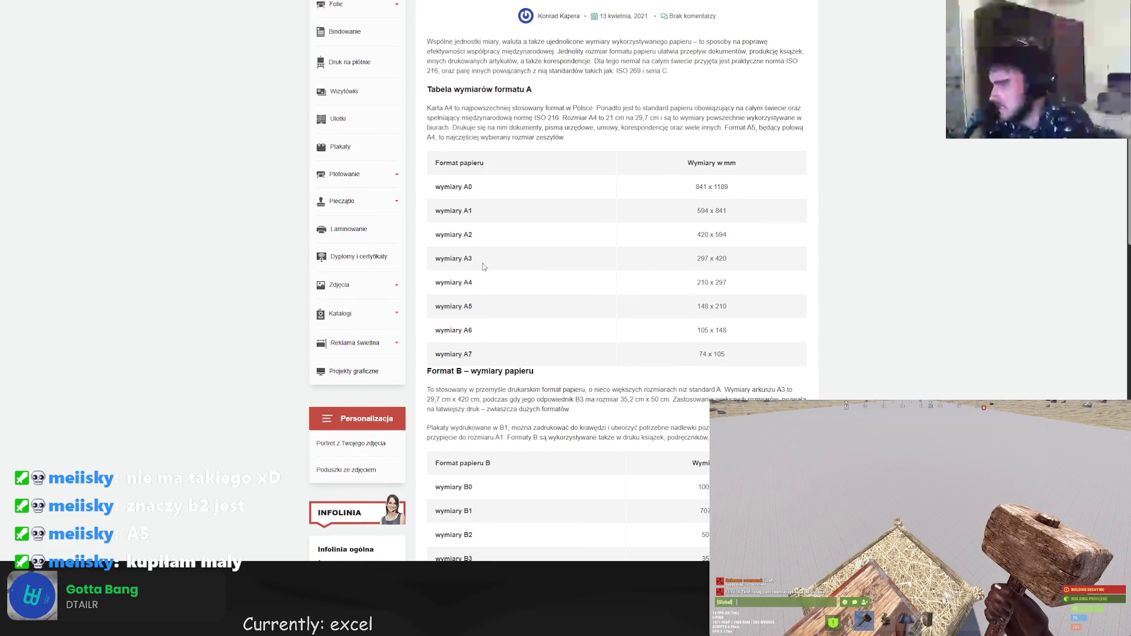
key("alt+Left")
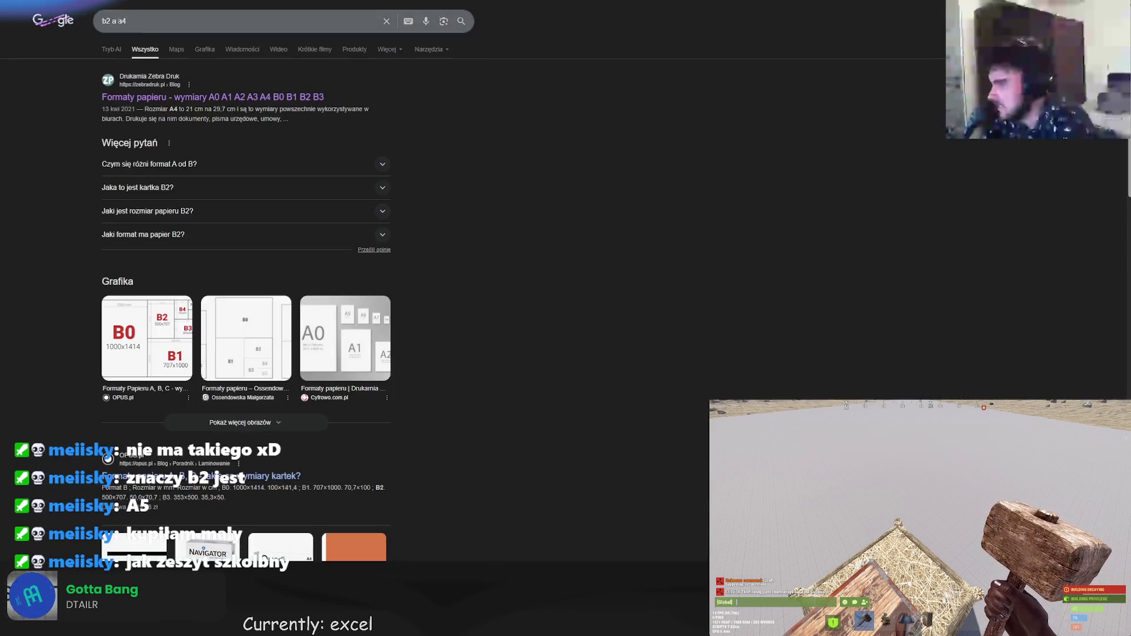
Search images for 'A4 rozmiar' and preview the Colours Factory paper-size chart.
left_click(204, 50)
triple_click(96, 27)
type("A4 rozmiar")
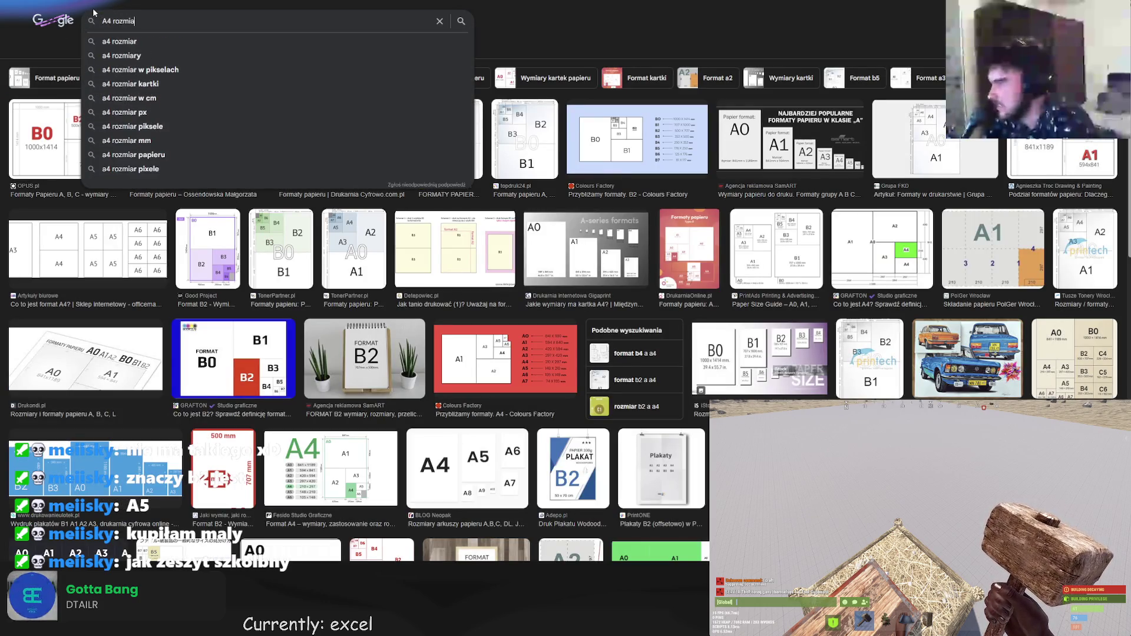
key("Return")
left_click(106, 139)
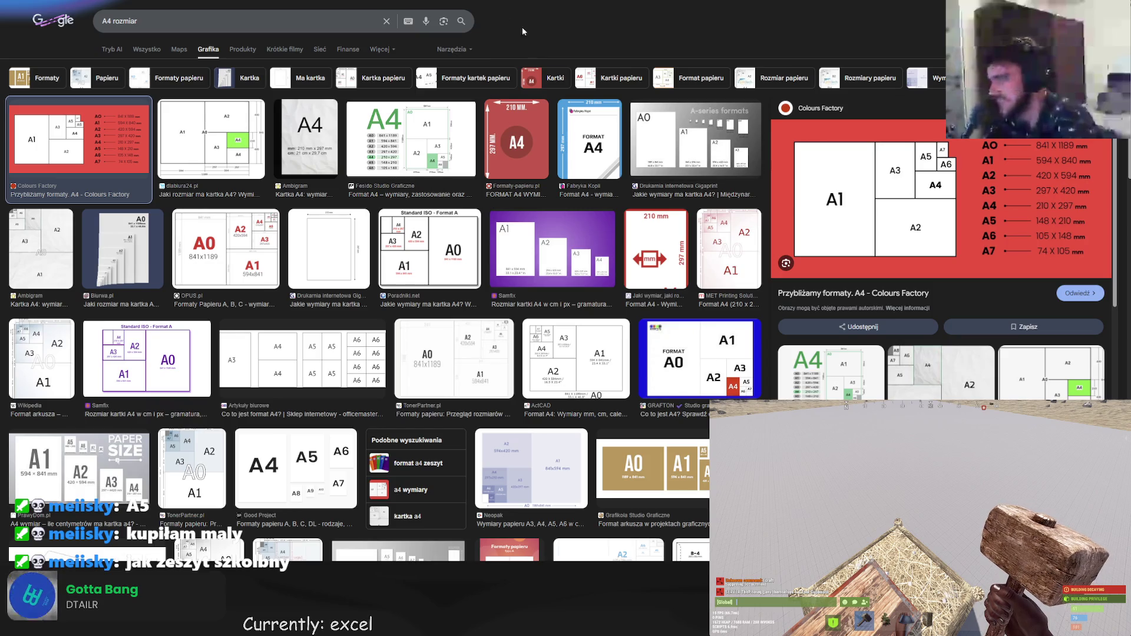
key("ctrl+Tab")
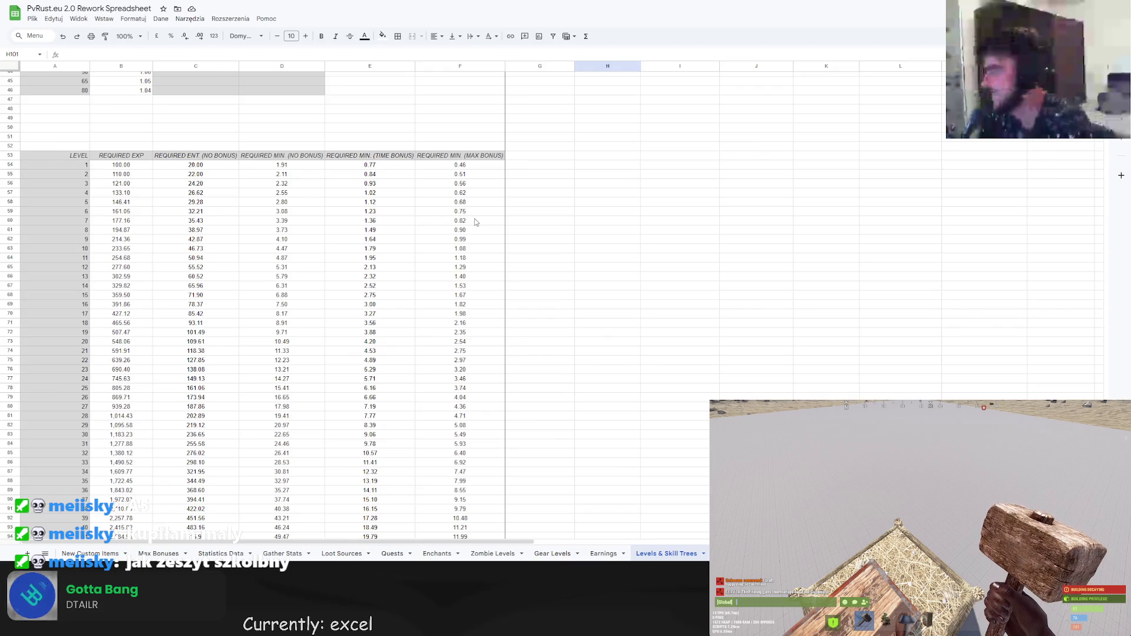
scroll(462, 243, "down", 5)
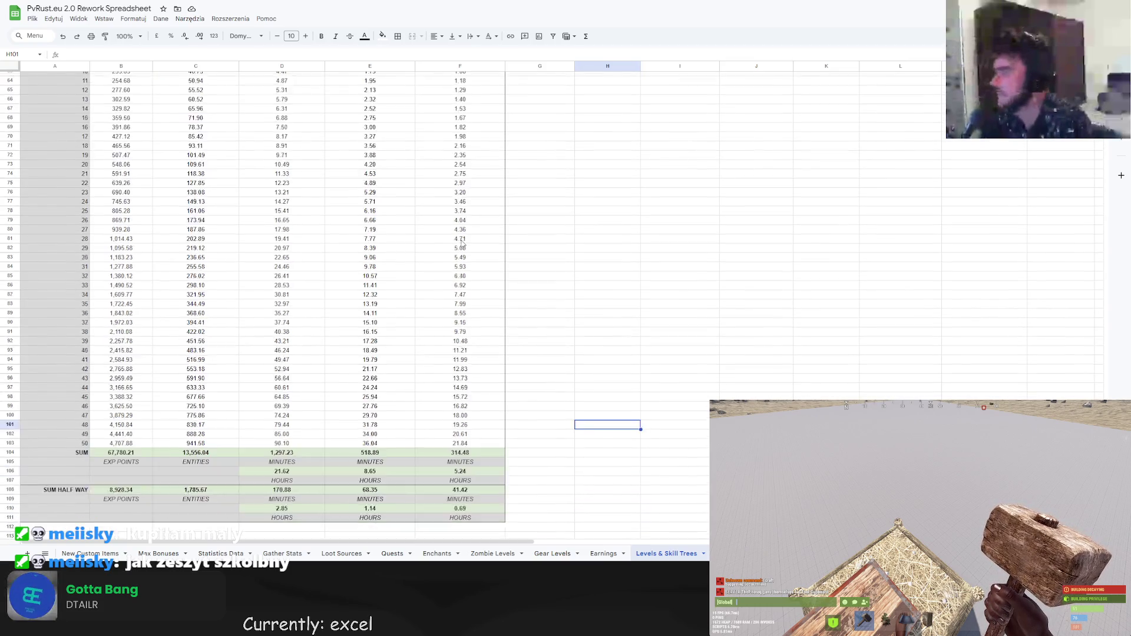
scroll(462, 243, "down", 4)
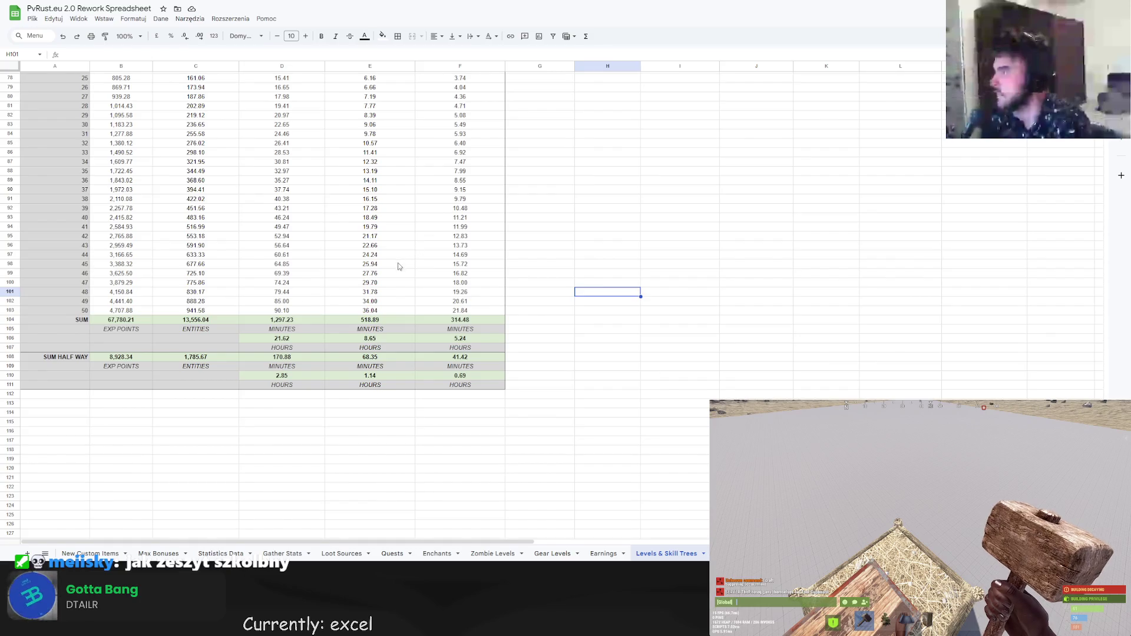
scroll(398, 267, "up", 12)
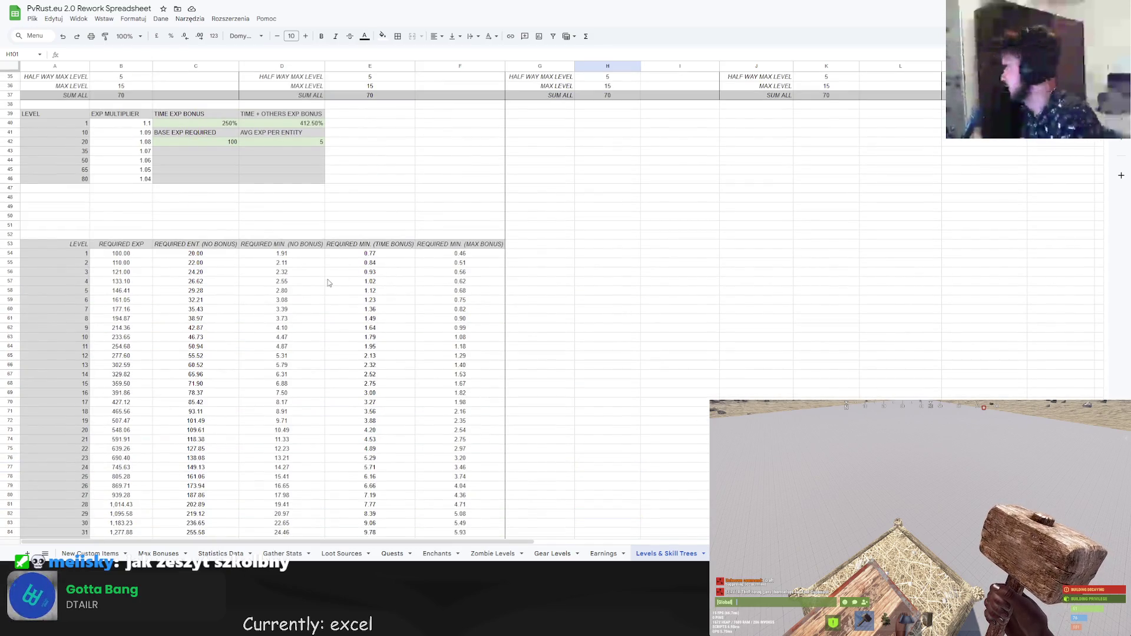
scroll(318, 275, "down", 10)
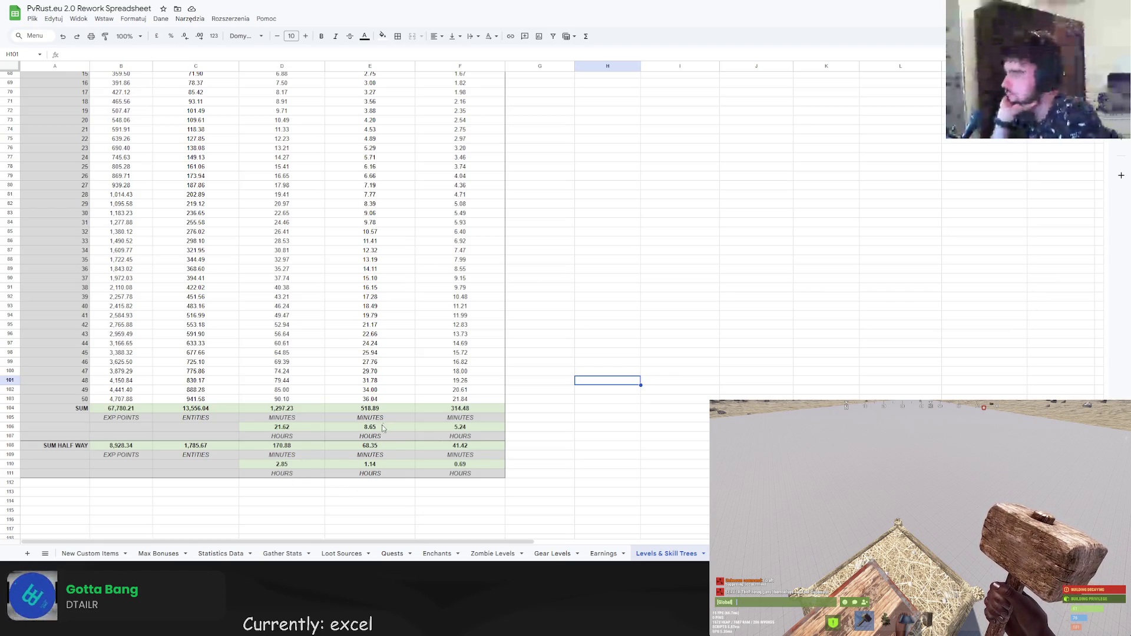
scroll(387, 421, "up", 4)
scroll(388, 424, "down", 3)
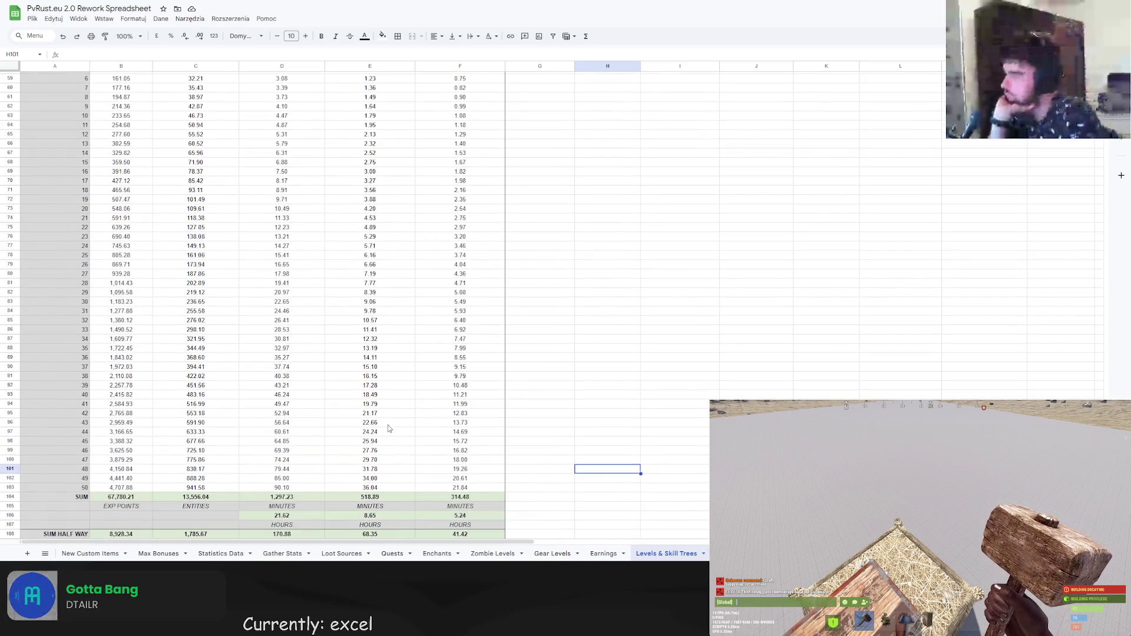
scroll(306, 401, "down", 6)
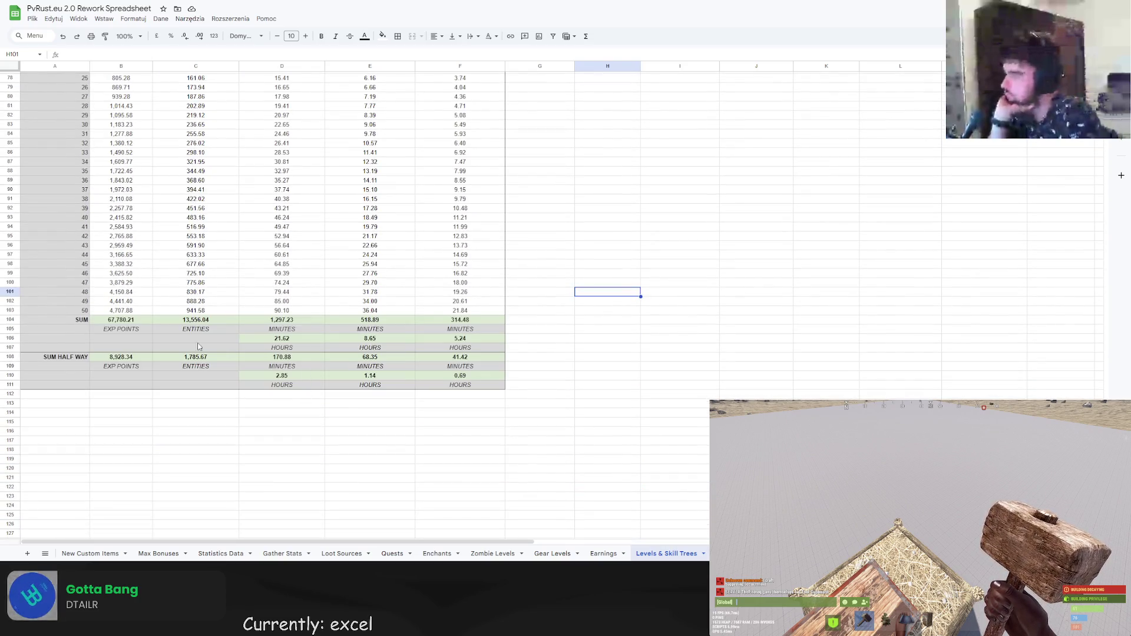
left_click(71, 358)
left_click_drag(59, 358, 89, 357)
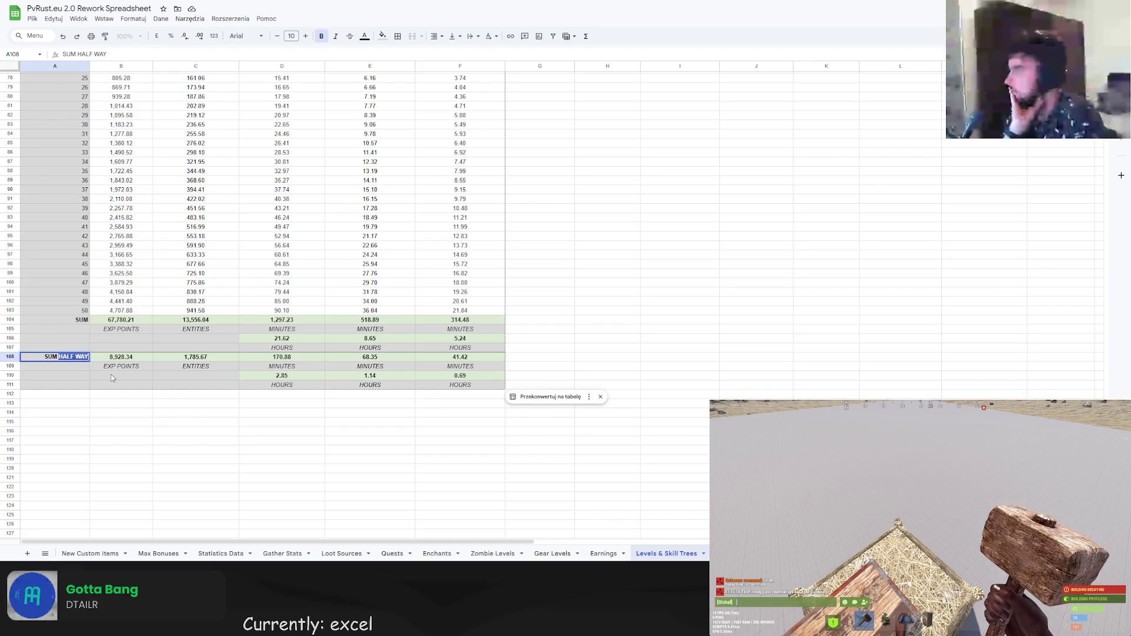
Rename the row label to SUM TO LEVEL and enter a bold 20 in A109.
type("TO LEVEL")
key("Return")
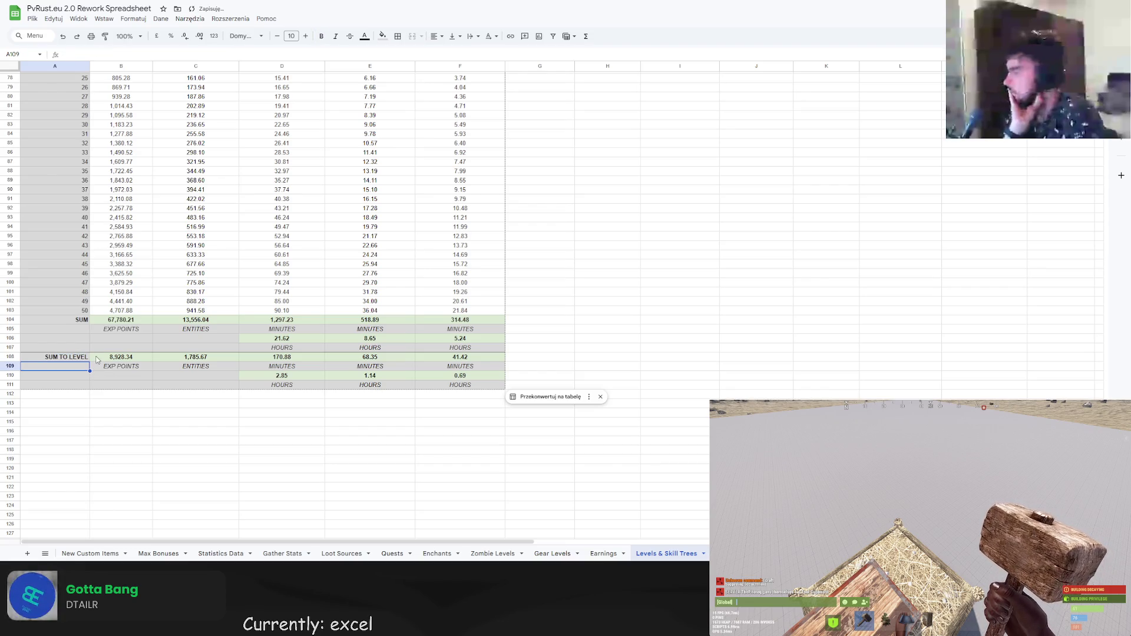
type("20")
left_click(64, 393)
left_click(66, 371)
left_click(321, 36)
left_click(194, 441)
left_click(71, 360)
Change B108's experience sum formula to =SUM(B54:B54).
left_click(97, 361)
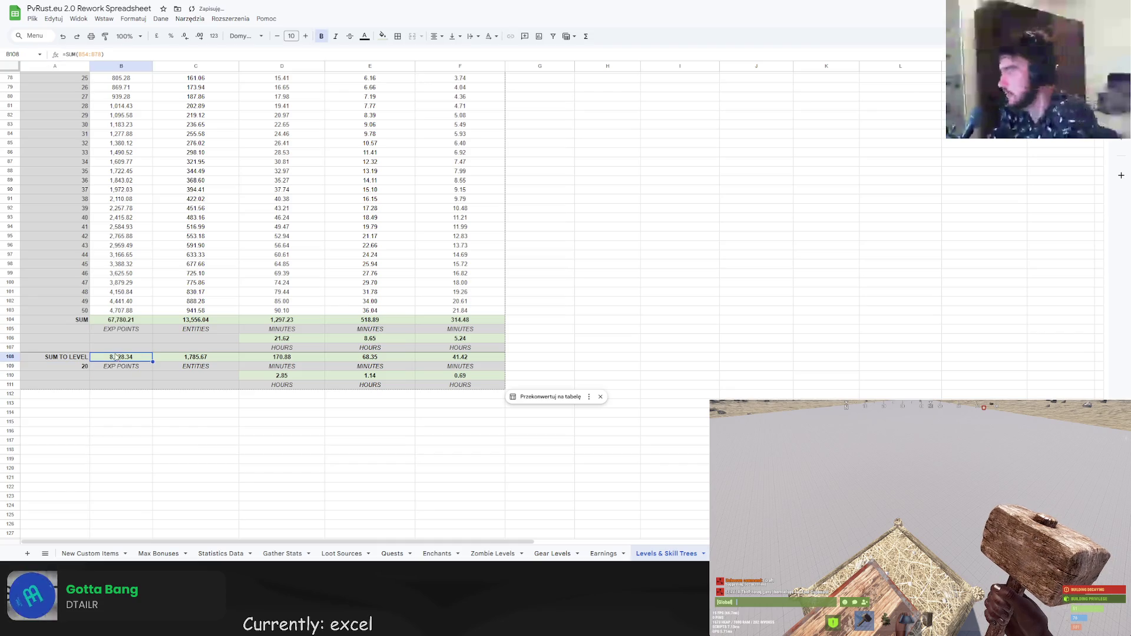
left_click(101, 55)
double_click(98, 55)
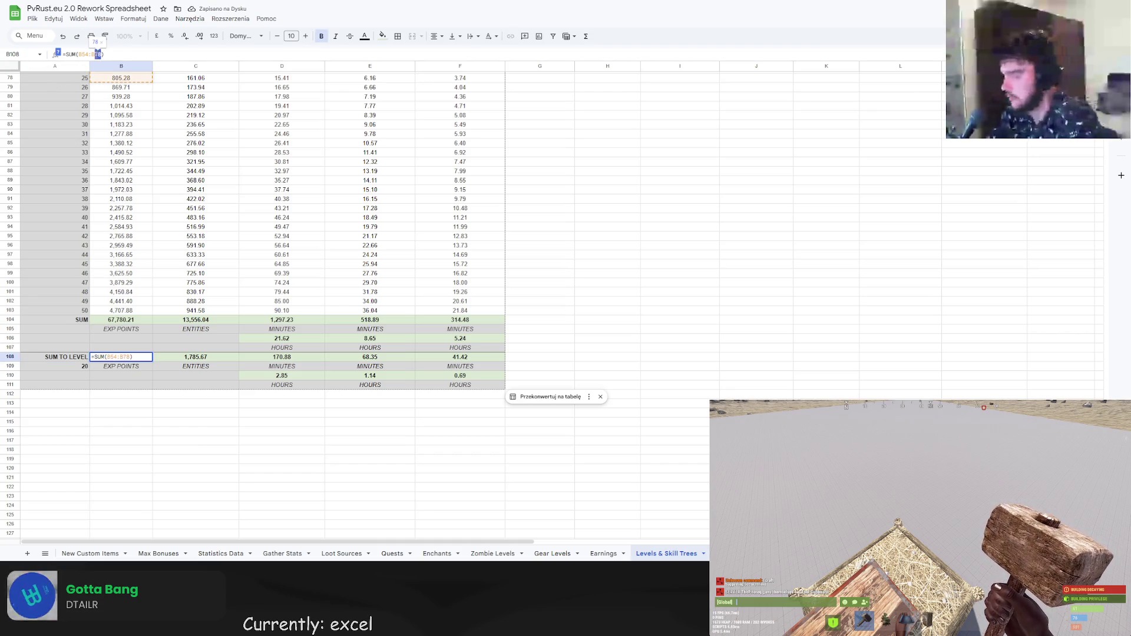
type("B54+")
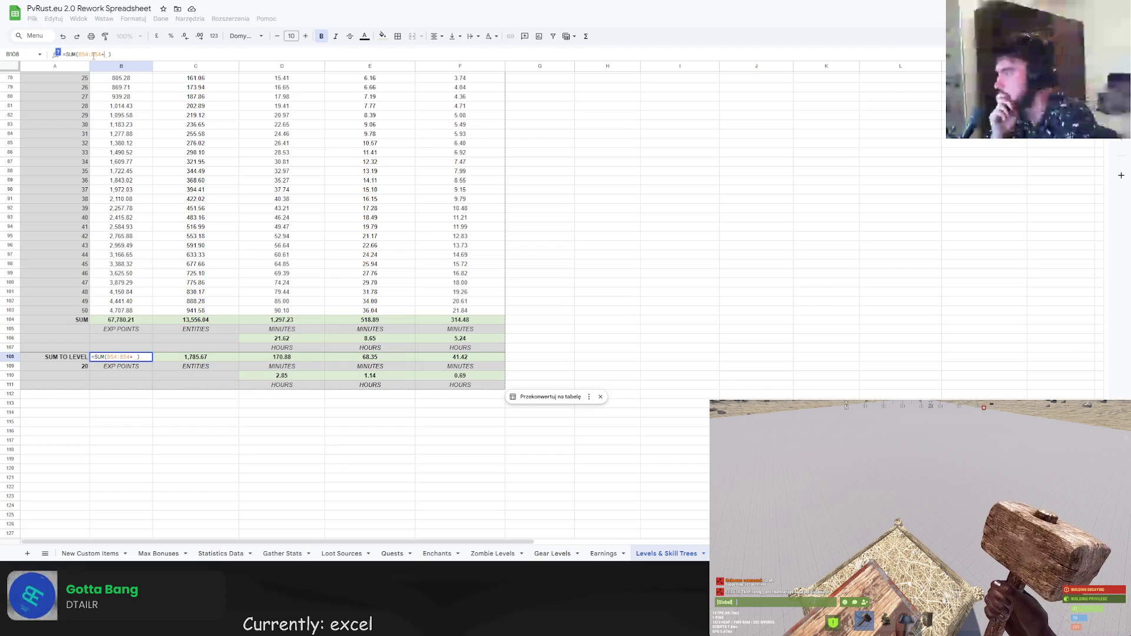
key("BackSpace")
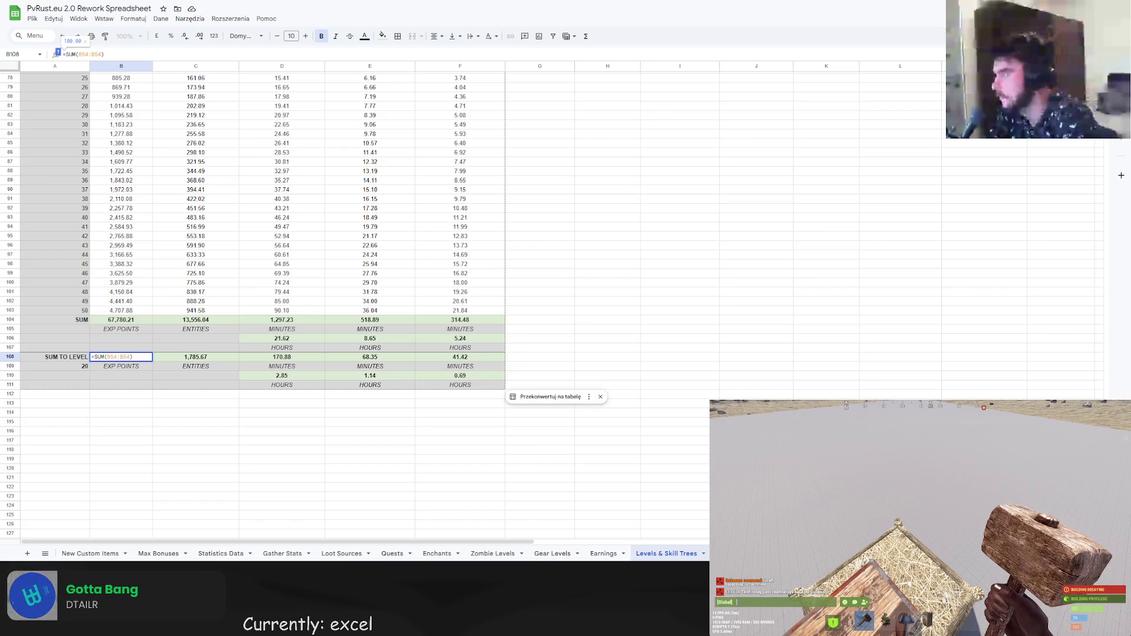
left_click(718, 313)
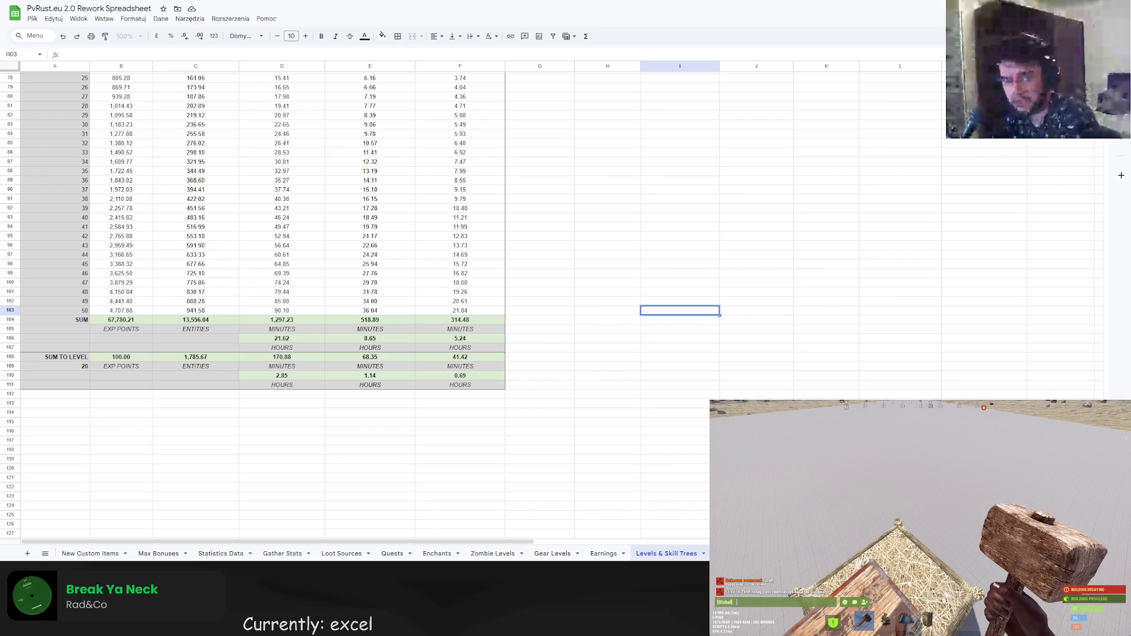
Make B108 sum up to the level in A109, then set A109 to 50, giving 135,560.42.
left_click(121, 357)
left_click(138, 54)
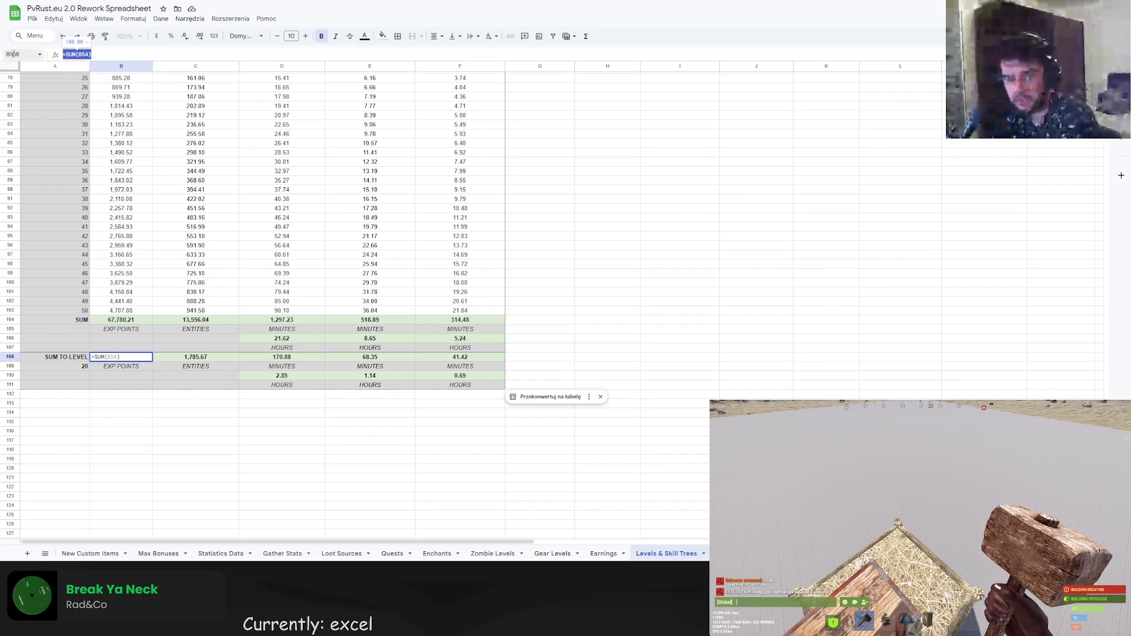
key("BackSpace")
key("BackSpace")
left_click(81, 368)
key("Return")
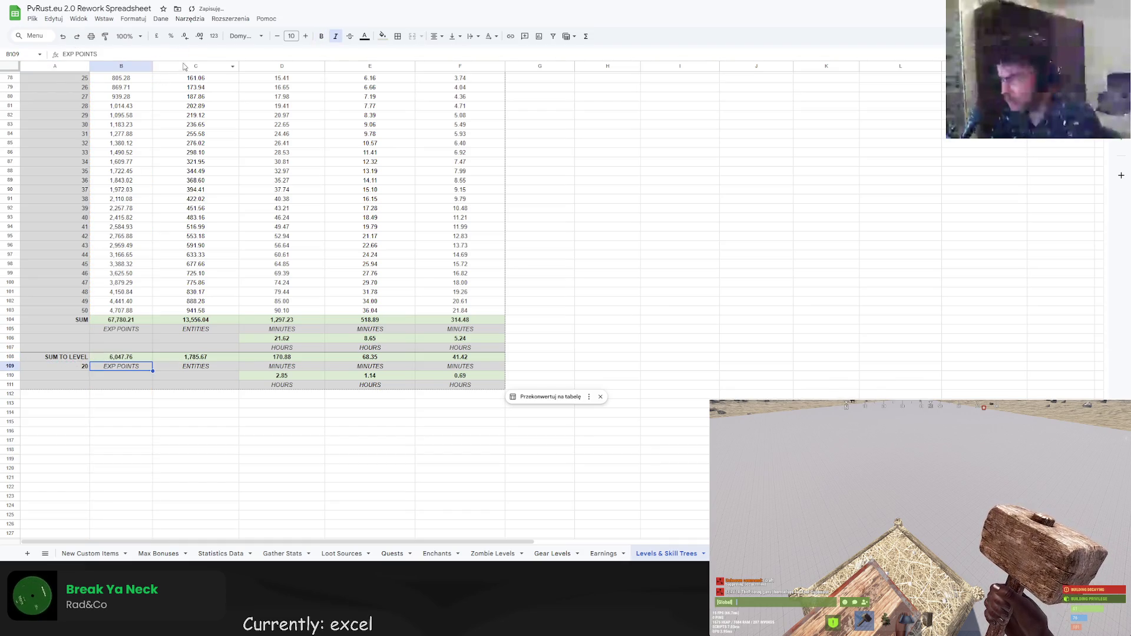
key("Left")
type("50")
key("Return")
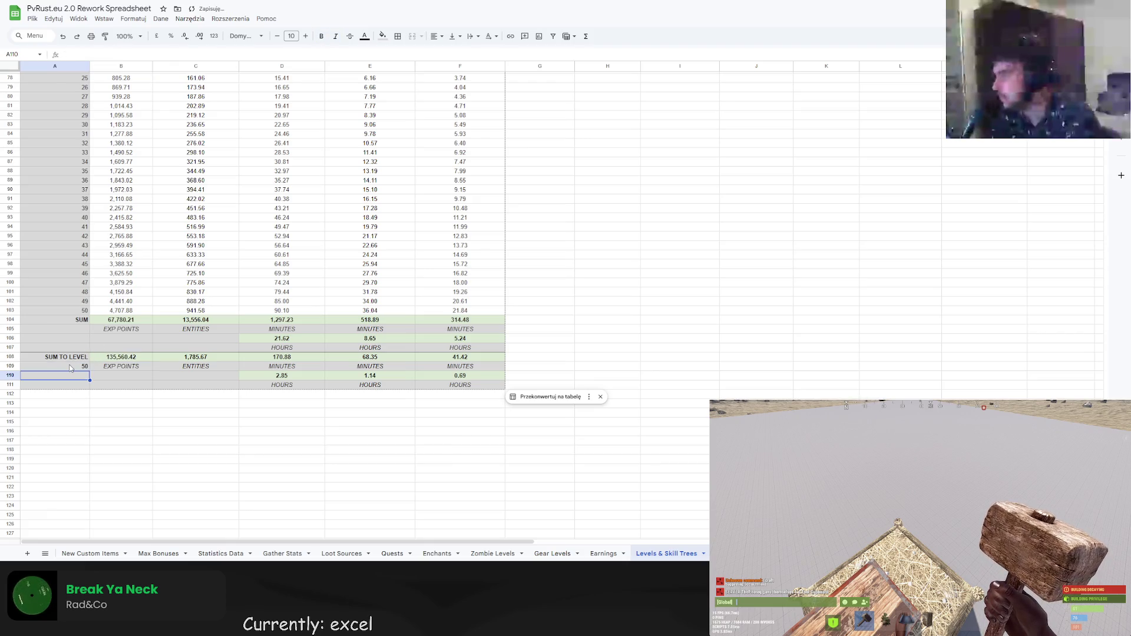
left_click(114, 357)
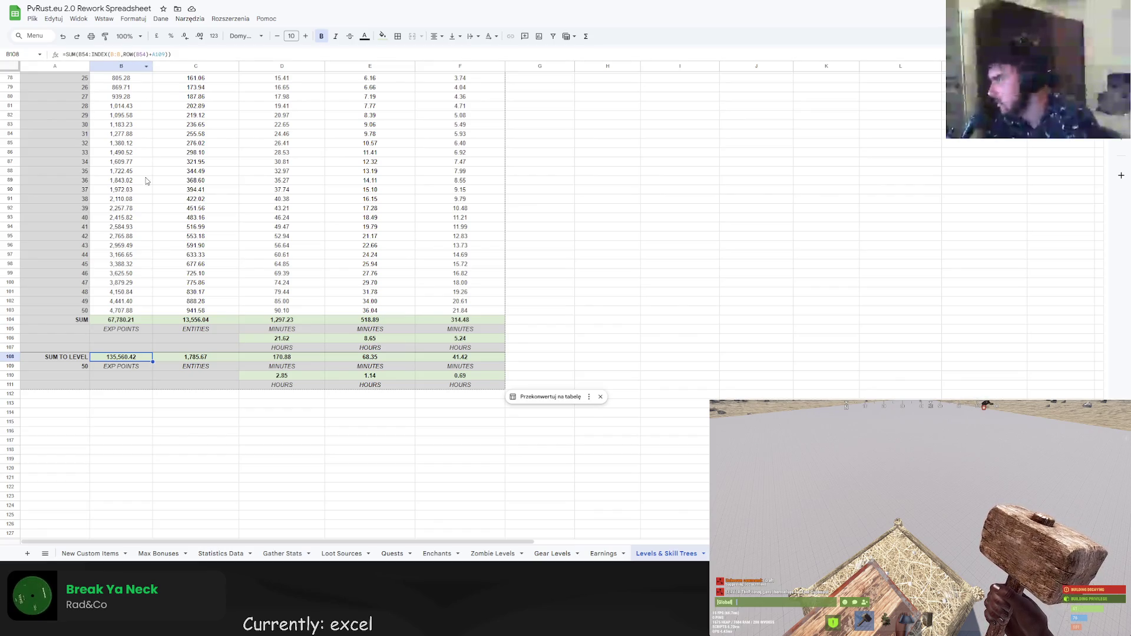
Test the B108 SUM TO LEVEL formula with level 49 in A109 and a -1 adjustment.
left_click(66, 331)
left_click(125, 320)
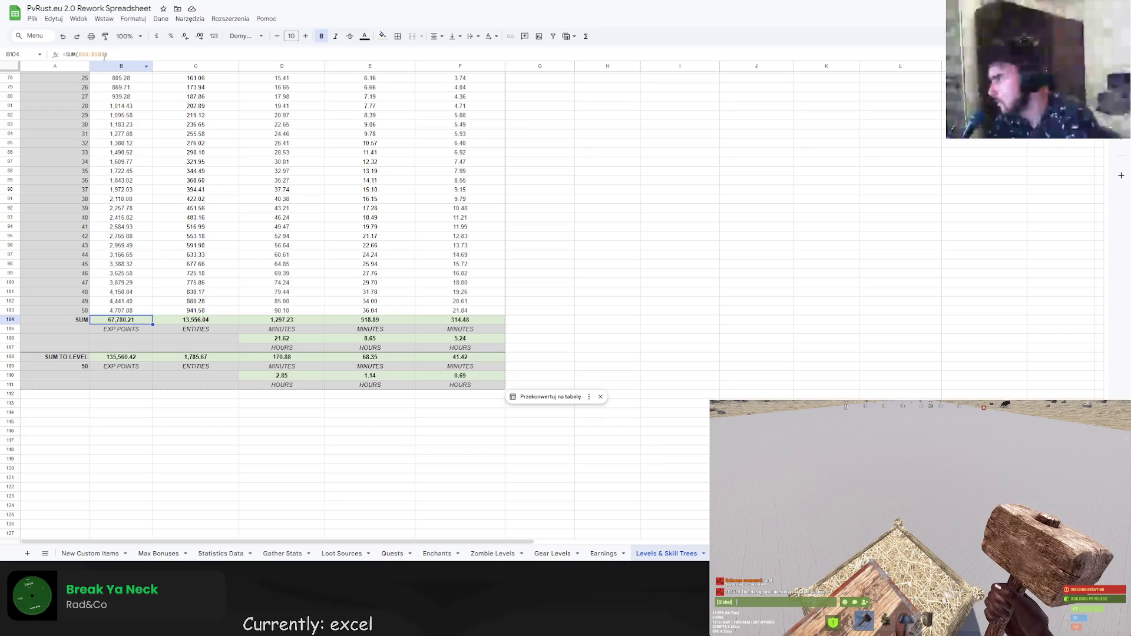
left_click(129, 358)
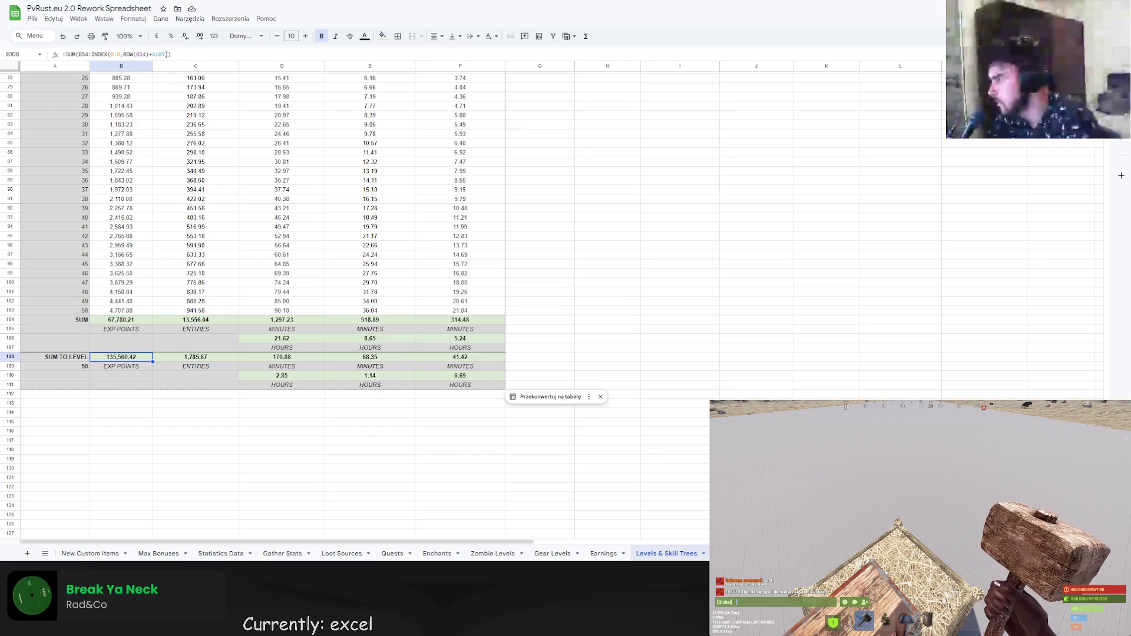
left_click(77, 366)
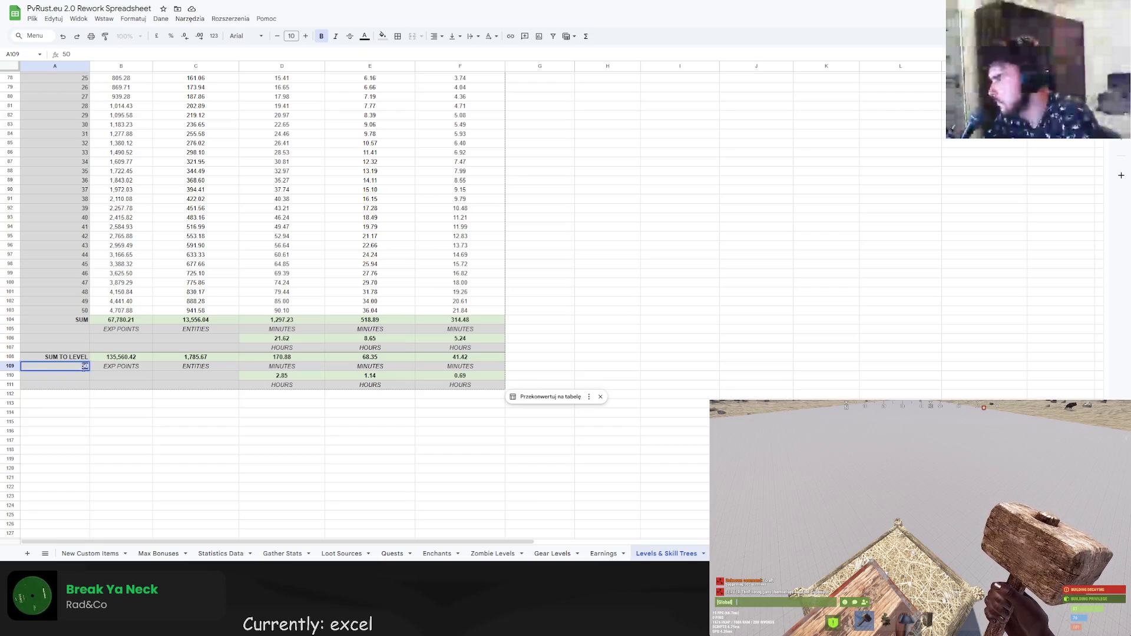
type("49")
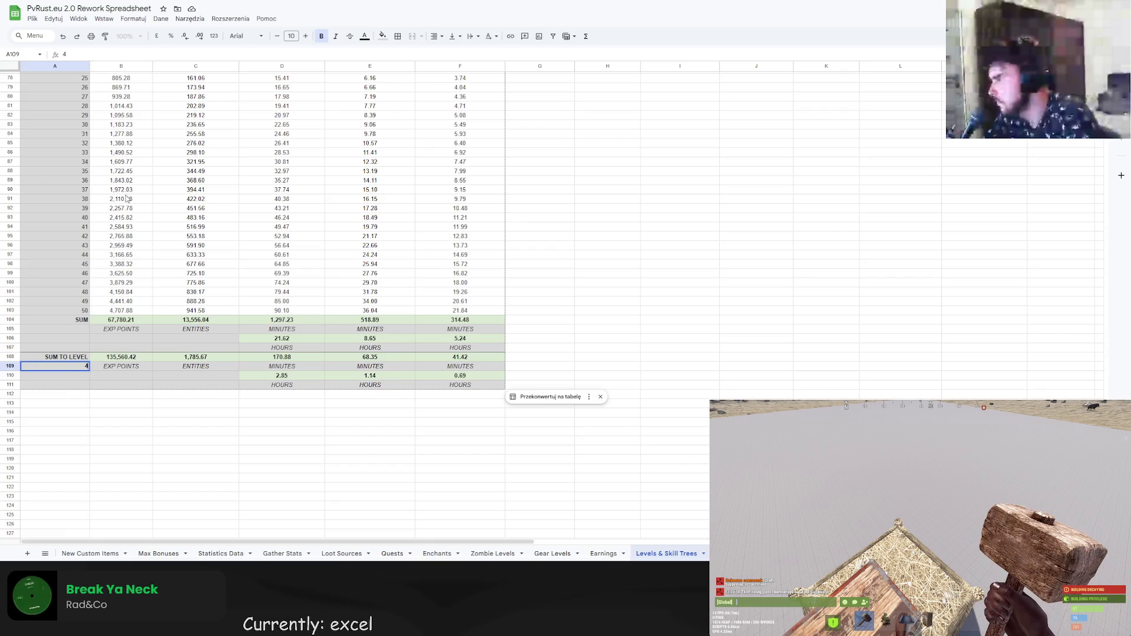
key("Return")
left_click(118, 357)
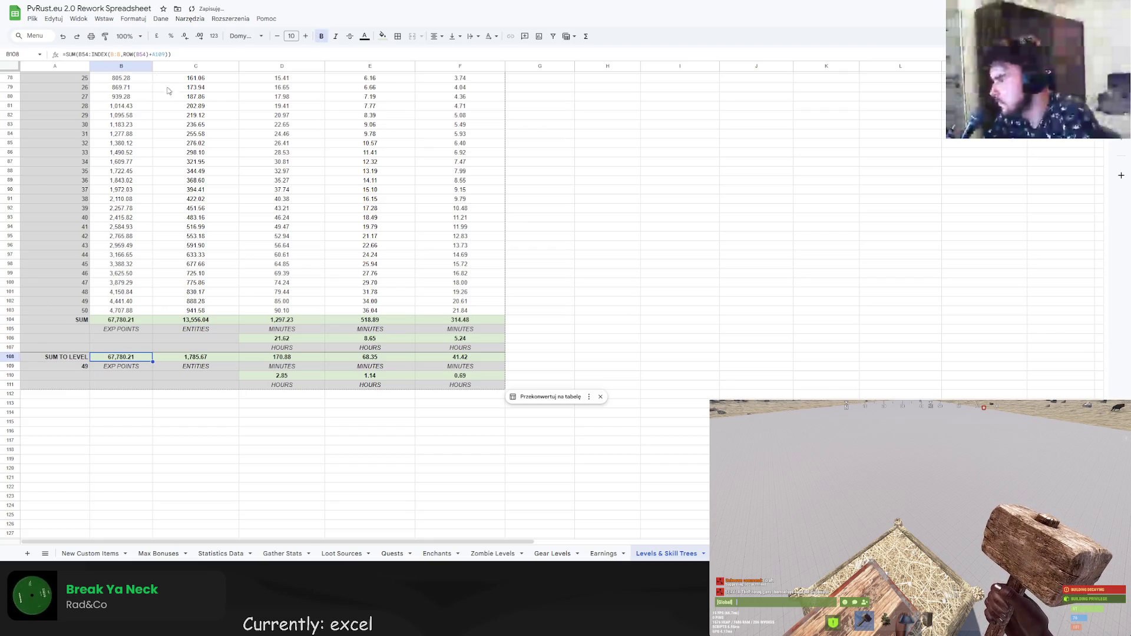
left_click(163, 55)
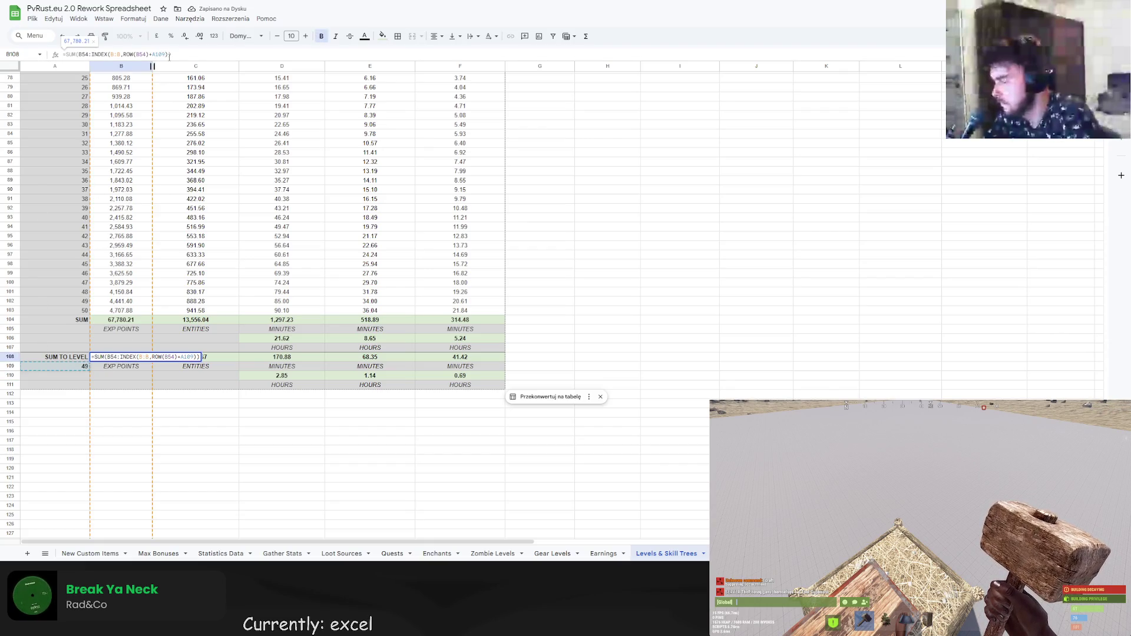
type("-1")
key("Return")
Restore level 50 in A109 and fill the B108 sum across to F108.
left_click(86, 366)
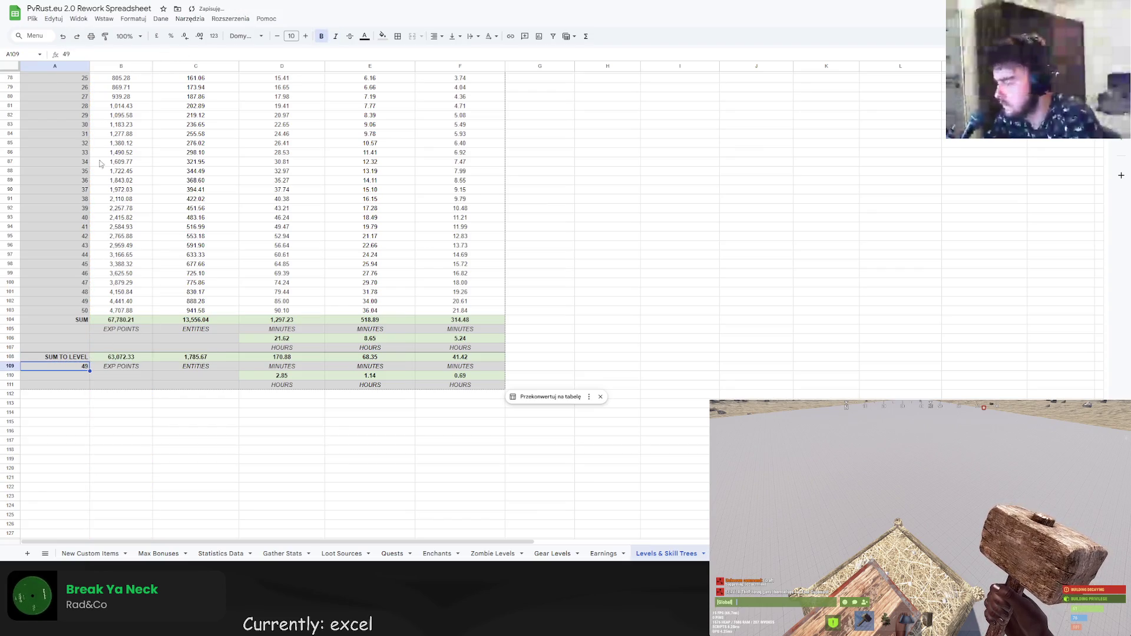
double_click(82, 366)
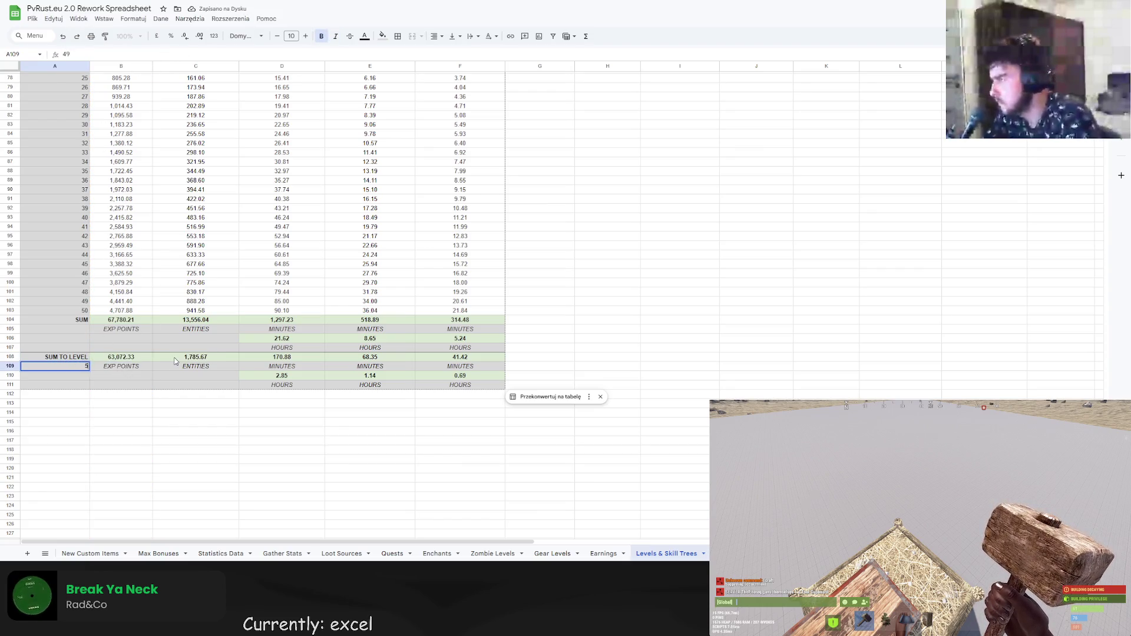
type("0")
key("Return")
left_click(143, 360)
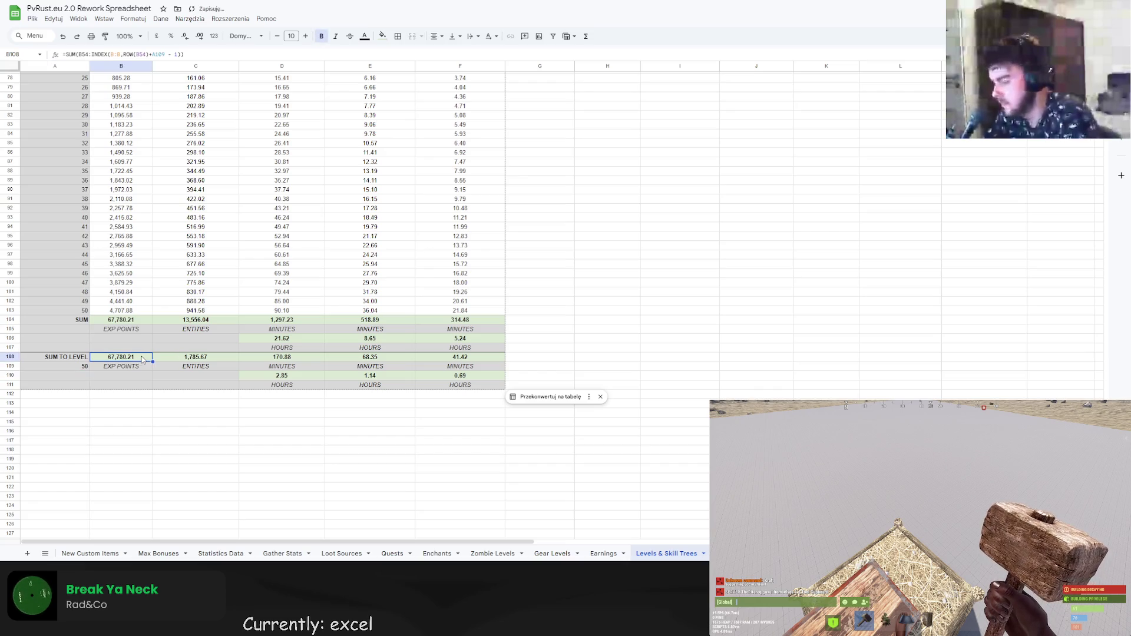
left_click_drag(151, 361, 484, 359)
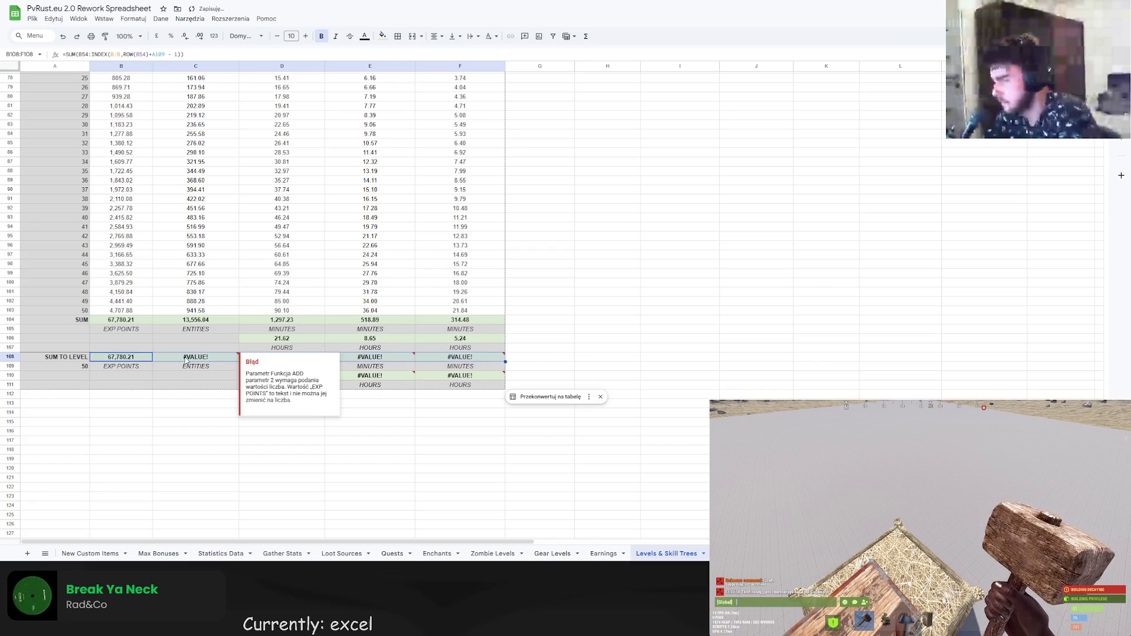
Change B108 to reference $A$109 absolutely and fill it across to F108.
left_click(131, 360)
left_click(154, 55)
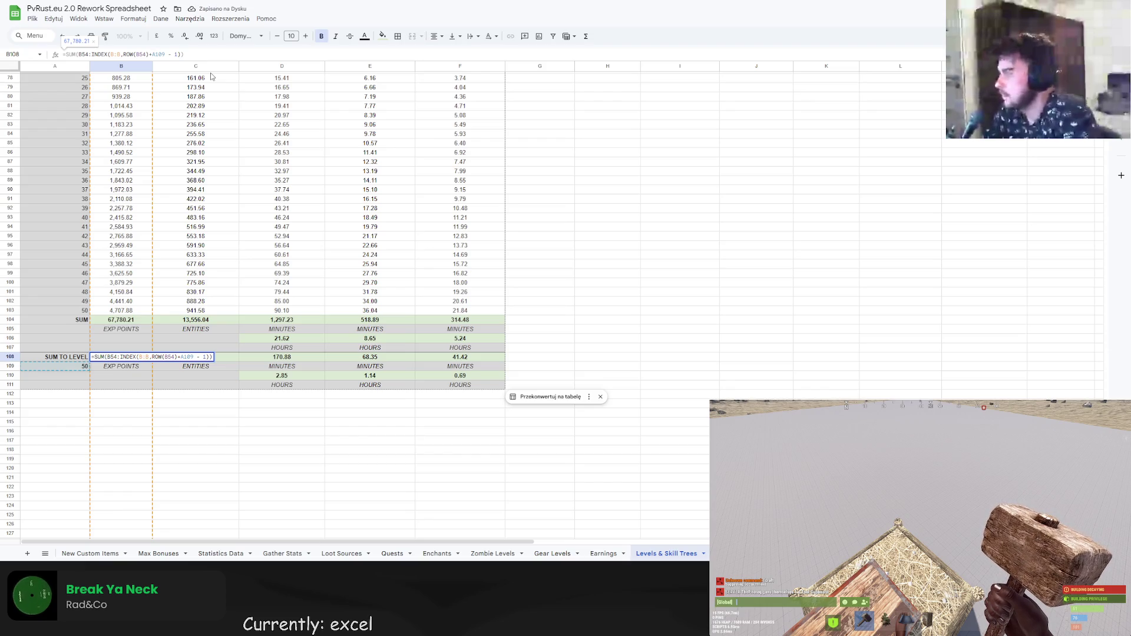
type("$")
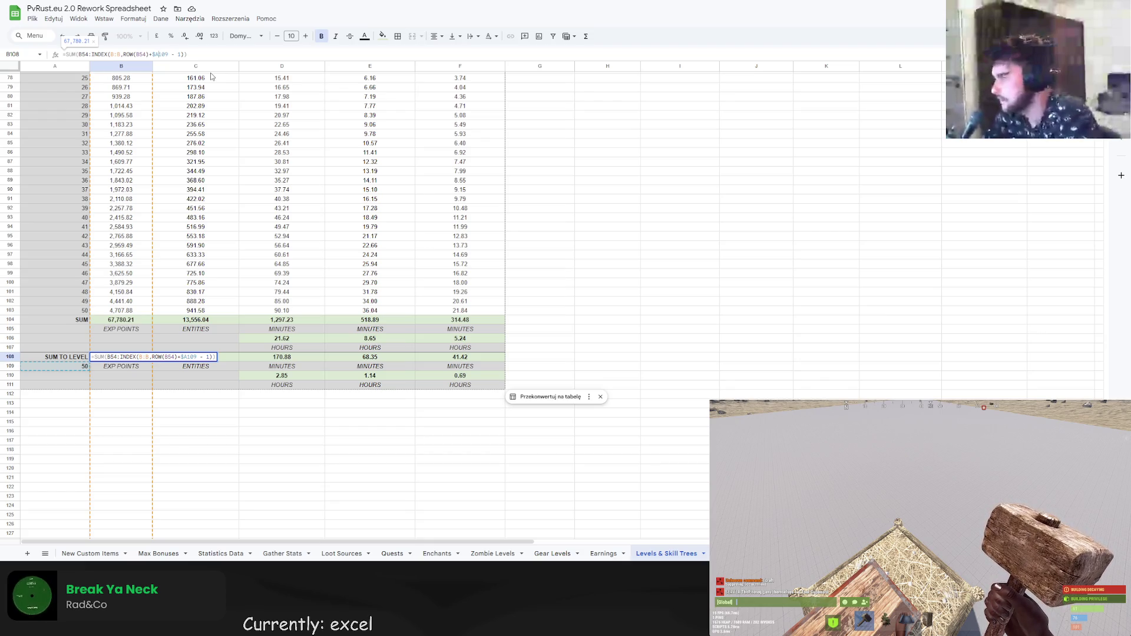
type("$")
key("Return")
key("Up")
left_click_drag(152, 363, 440, 360)
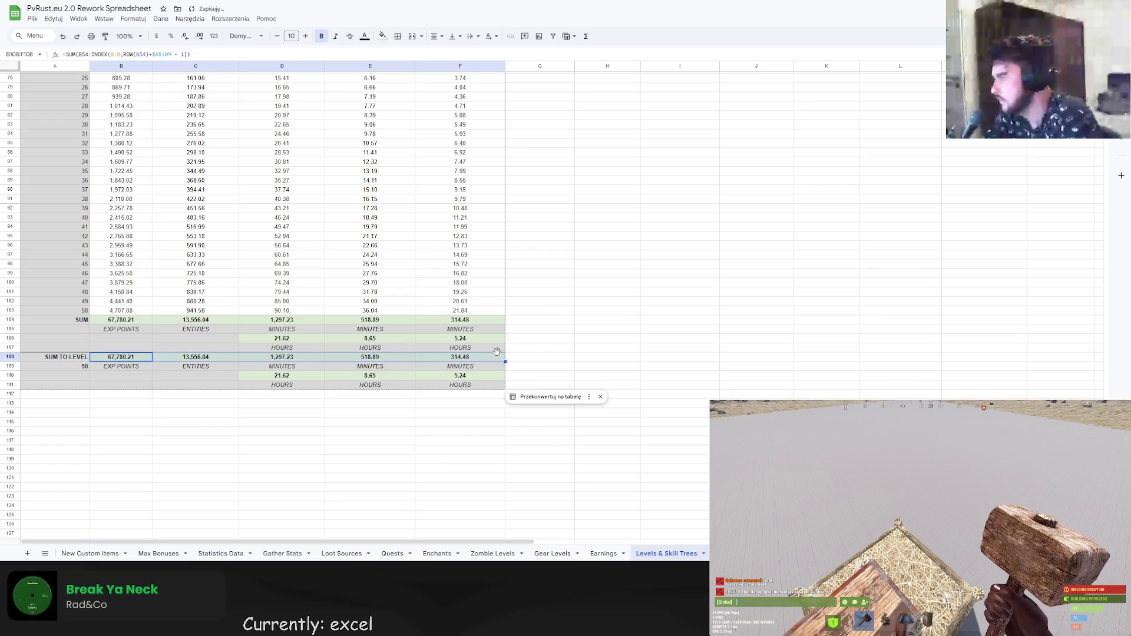
Try target levels 30 and 40 in A109, ending at level 25 for the row 108 totals.
left_click(569, 349)
left_click(85, 366)
double_click(90, 370)
key("BackSpace")
key("BackSpace")
type("30")
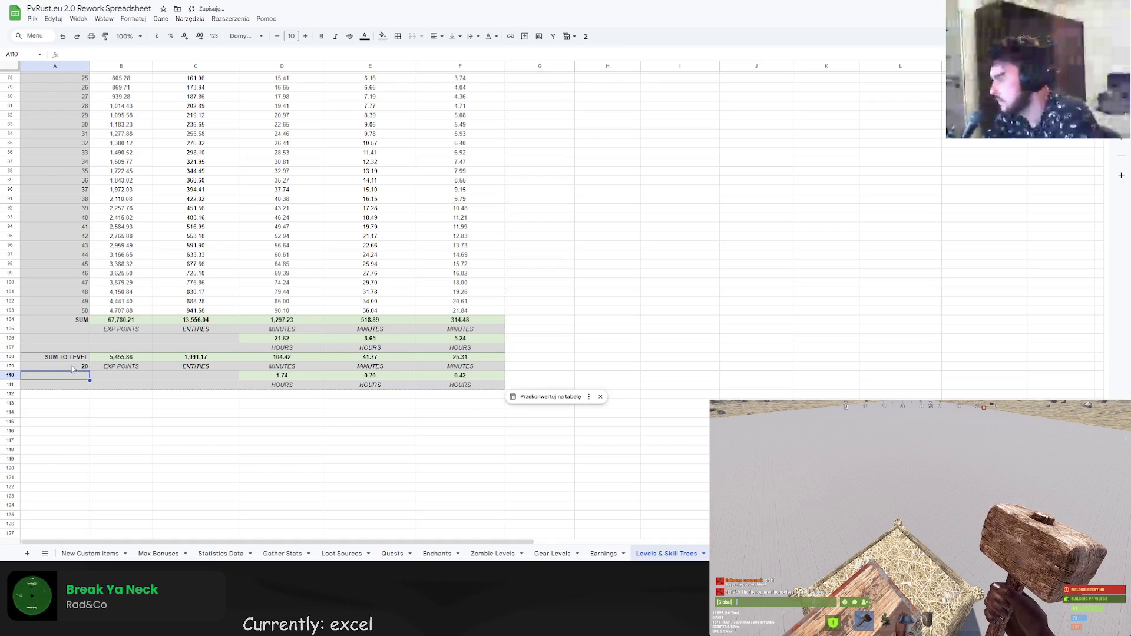
key("Return")
left_click(84, 369)
type("40")
key("Return")
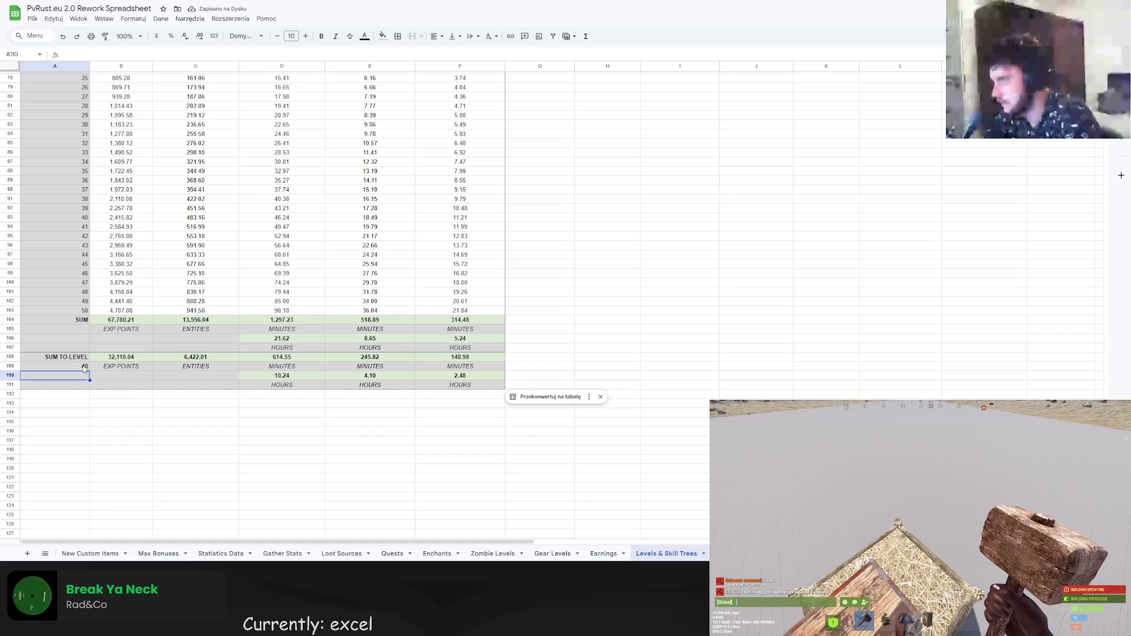
left_click(85, 368)
type("35")
key("Return")
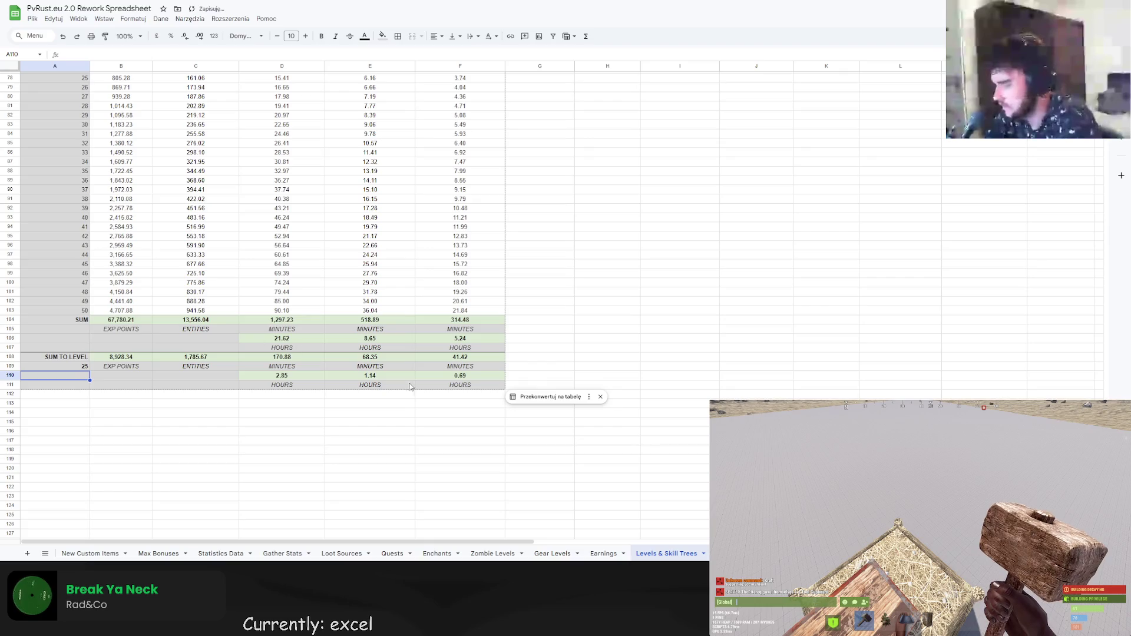
scroll(164, 303, "up", 20)
scroll(164, 303, "down", 3)
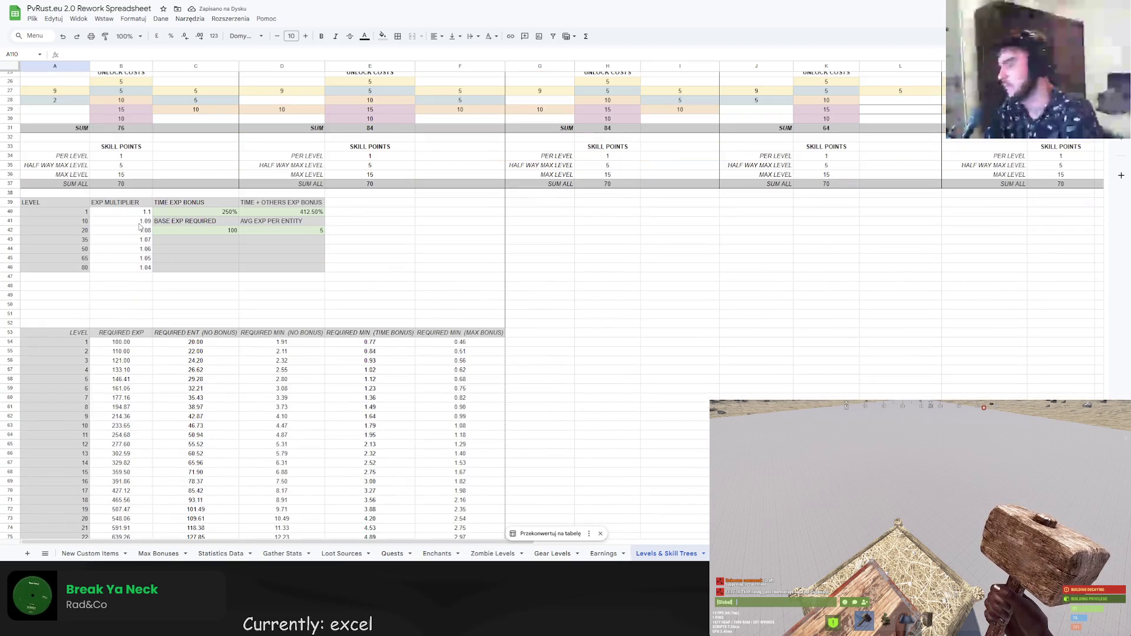
left_click(145, 212)
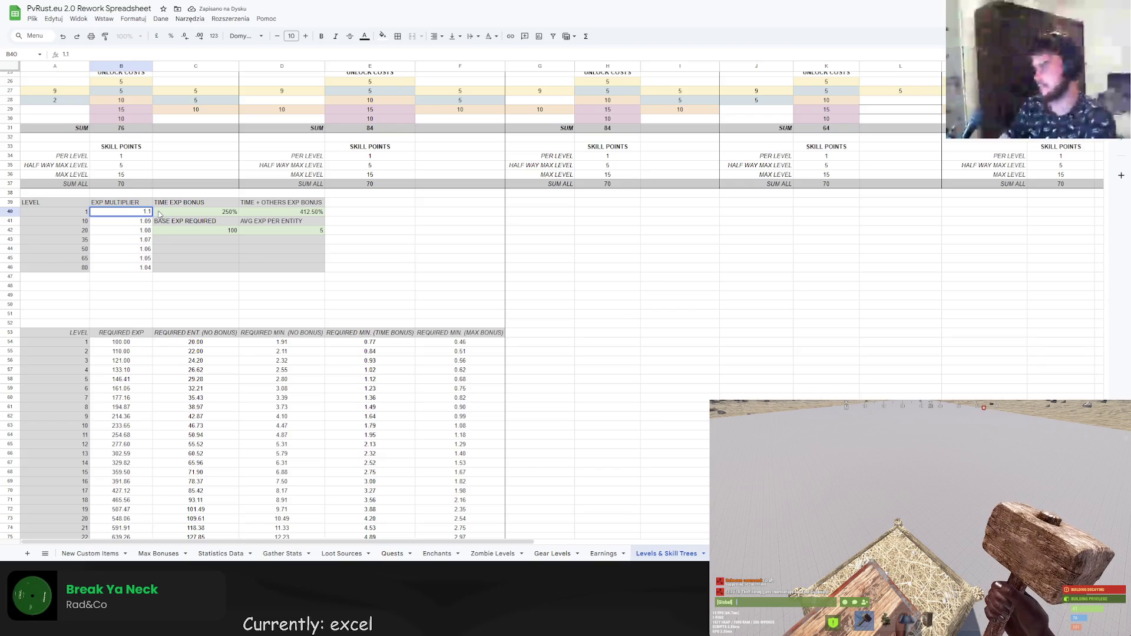
type("1.2")
key("Return")
double_click(149, 222)
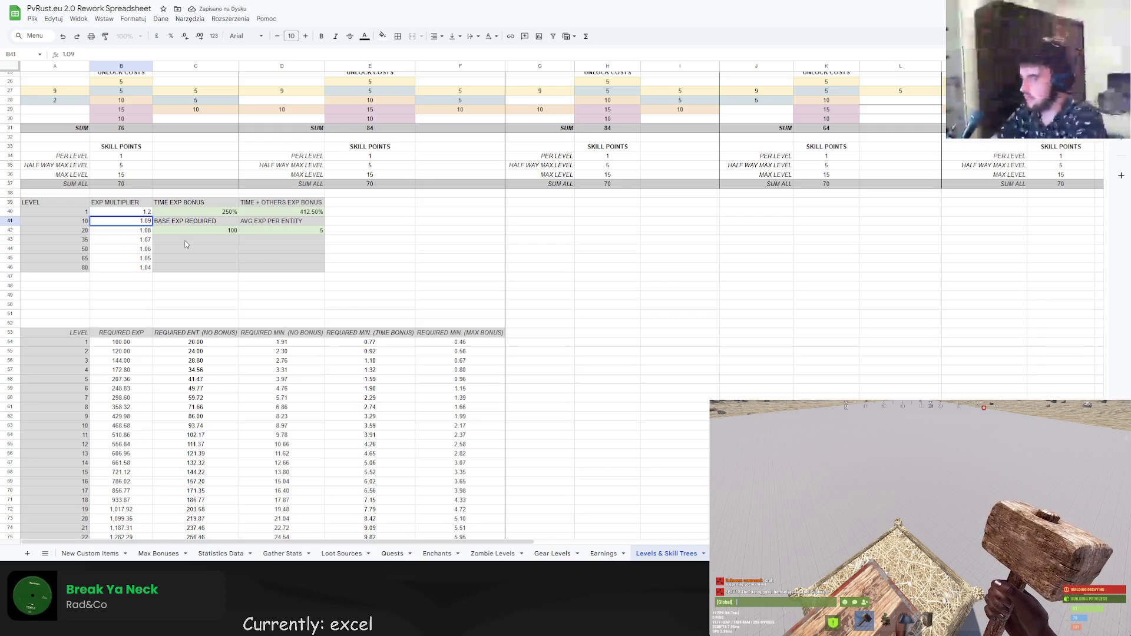
key("Escape")
key("ctrl+z")
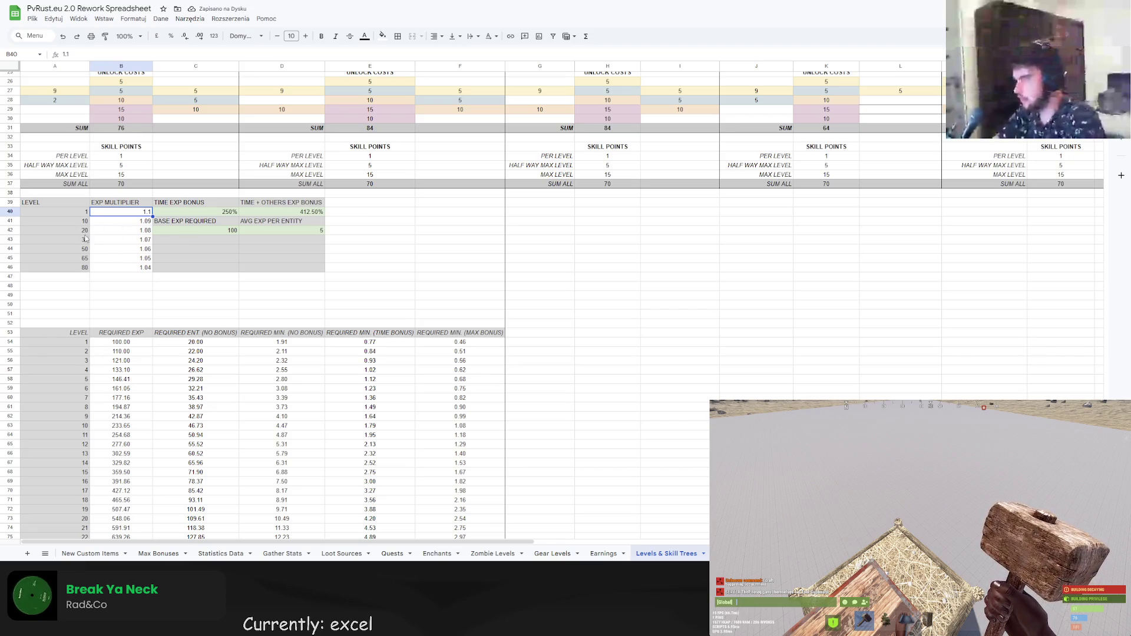
Start entering breakpoints 30 and 40 from A43, then discard the extra entry.
left_click(84, 242)
type("0")
key("Return")
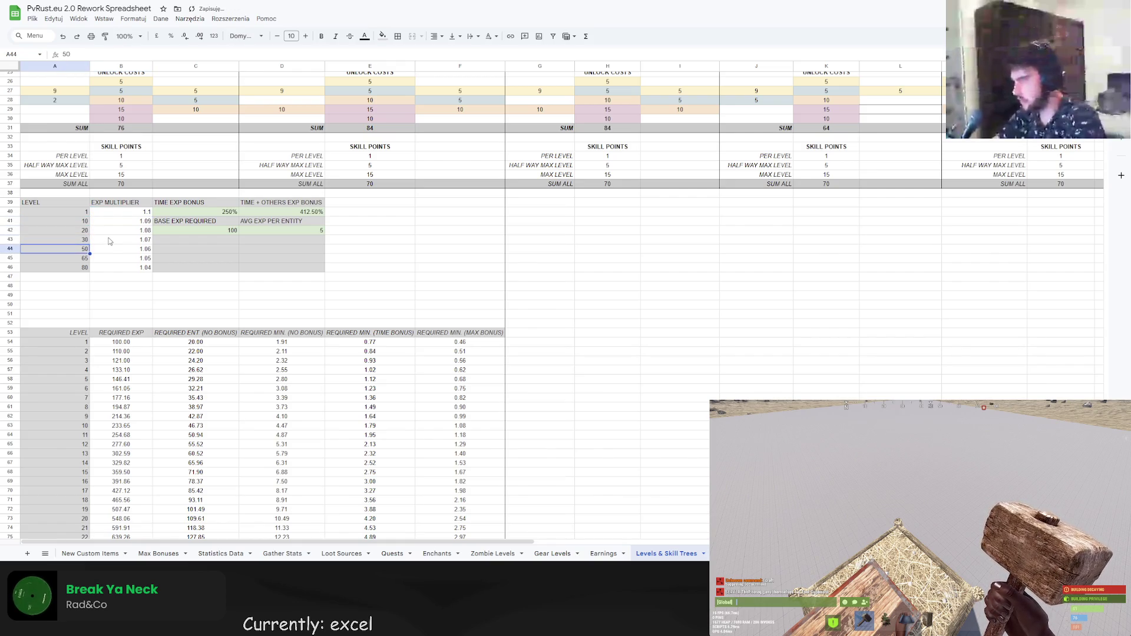
type("40")
key("Return")
type("50")
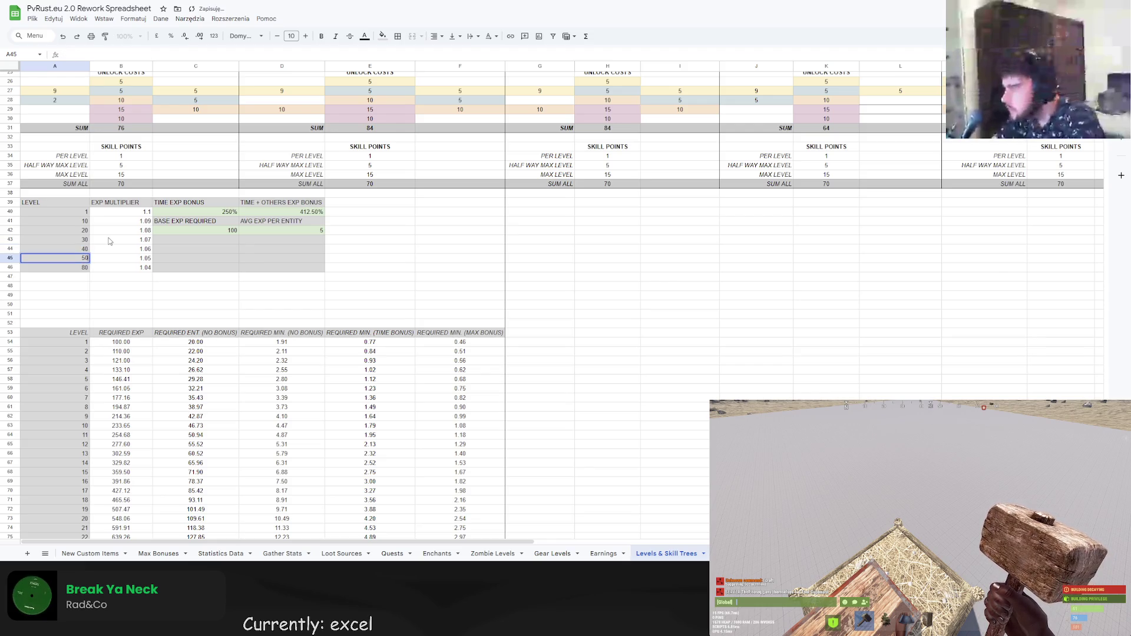
key("BackSpace")
key("BackSpace")
left_click(121, 285)
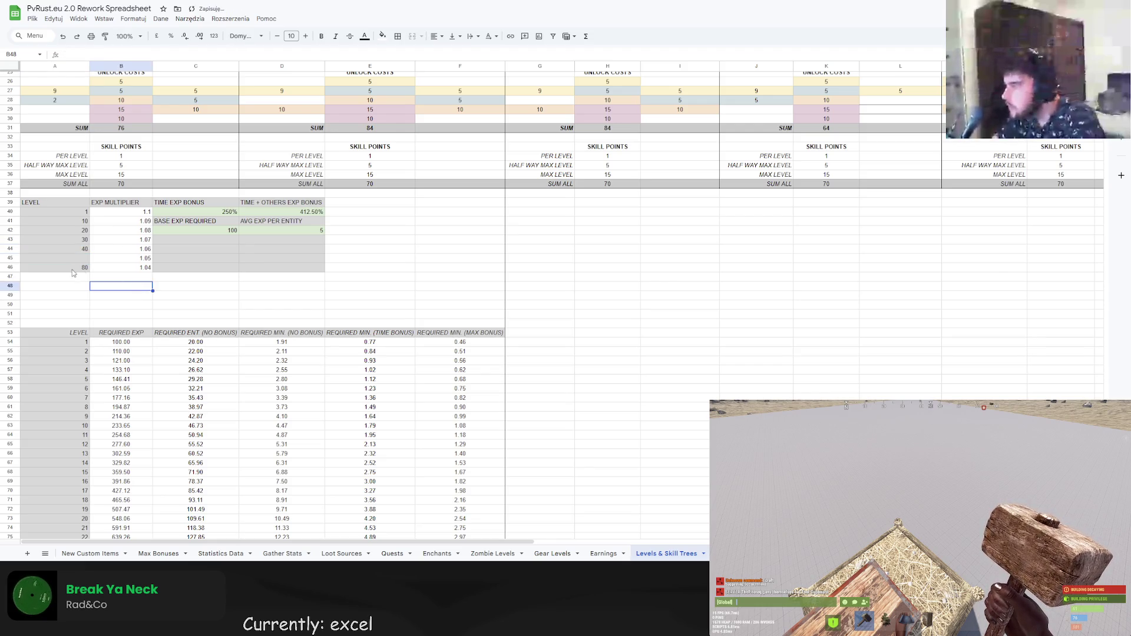
Enter level breakpoints 5, 10, 20, 30 and 40 down column A from A41.
left_click(82, 222)
type("5")
key("Return")
type("10")
key("Return")
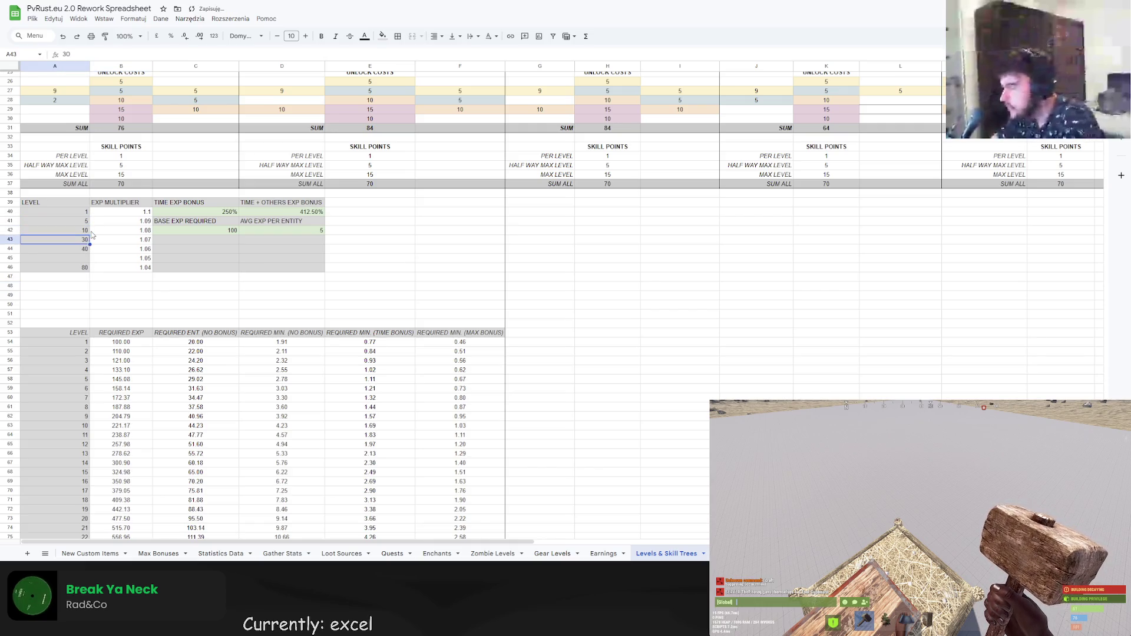
type("15")
key("Return")
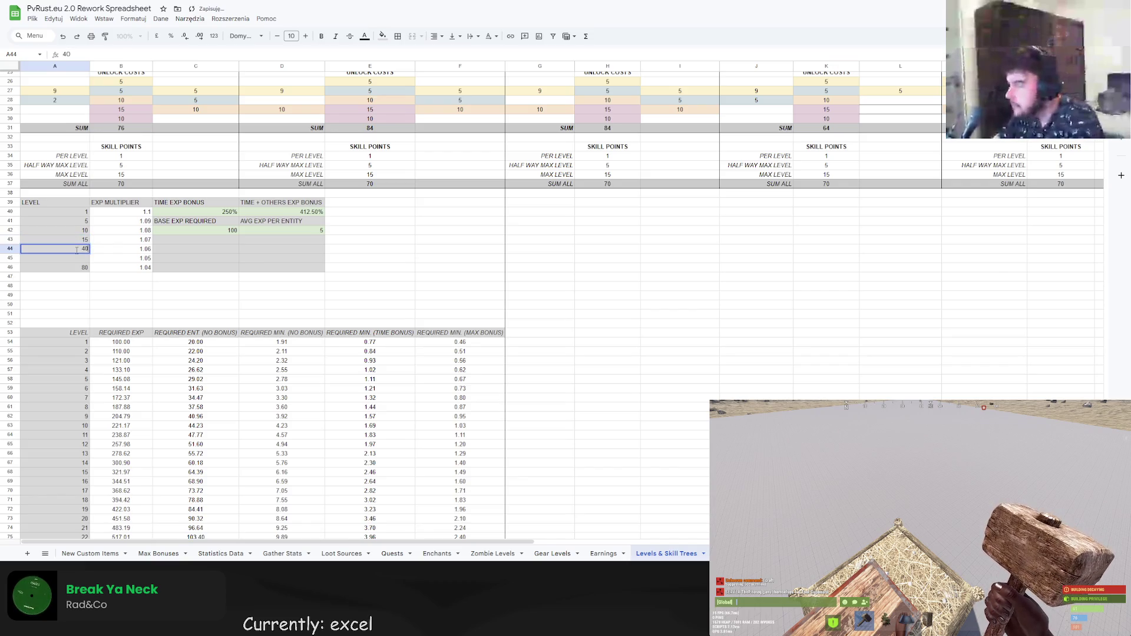
left_click(80, 240)
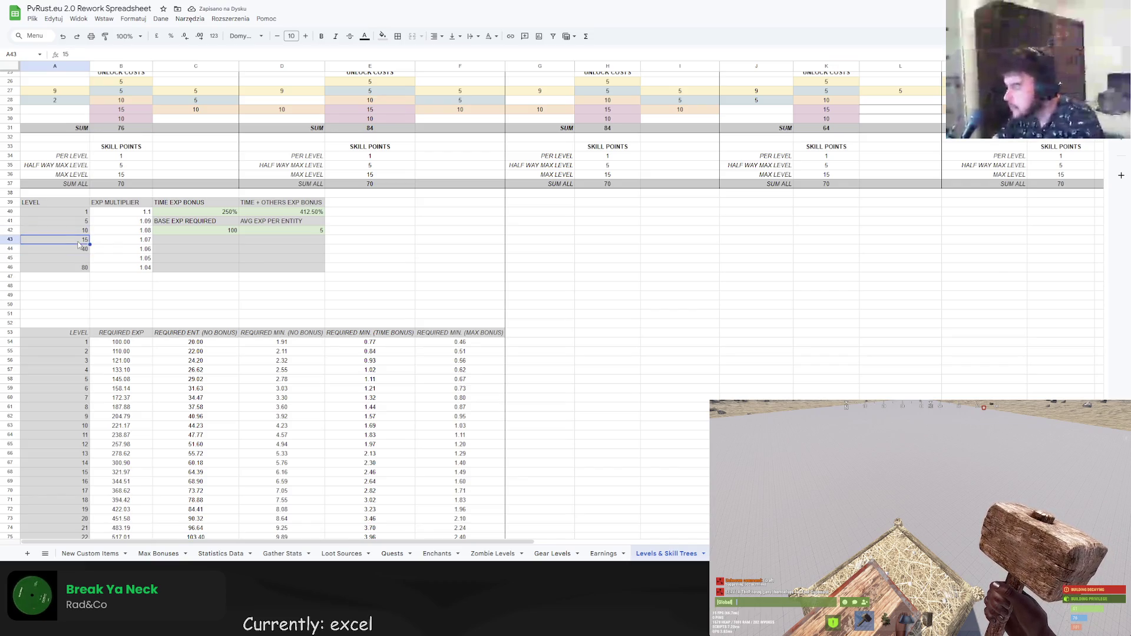
type("20")
key("Return")
type("30")
key("Return")
type("40")
key("Return")
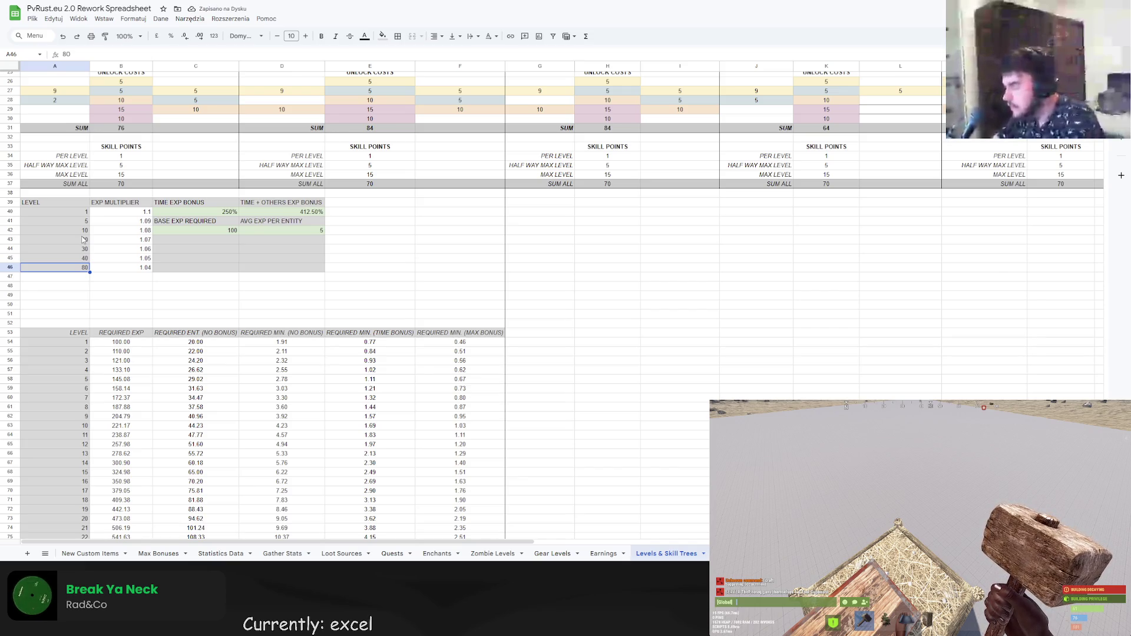
left_click(117, 268)
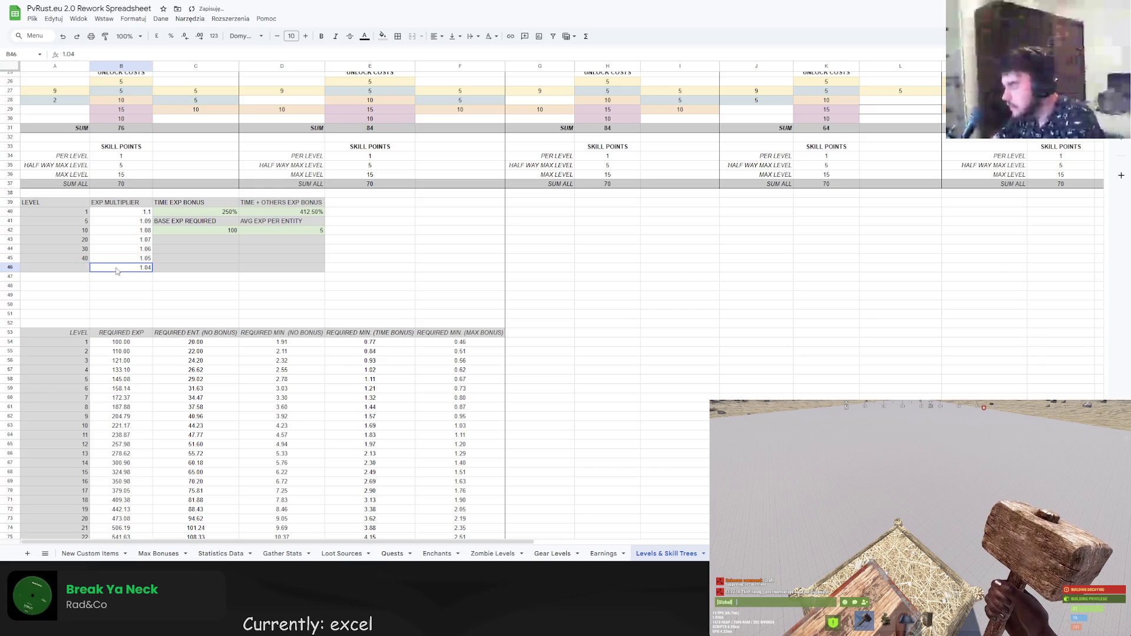
Set the level 1 EXP multiplier to 1.2 and the level 5 multiplier to 1.15.
left_click(194, 277)
scroll(197, 272, "down", 7)
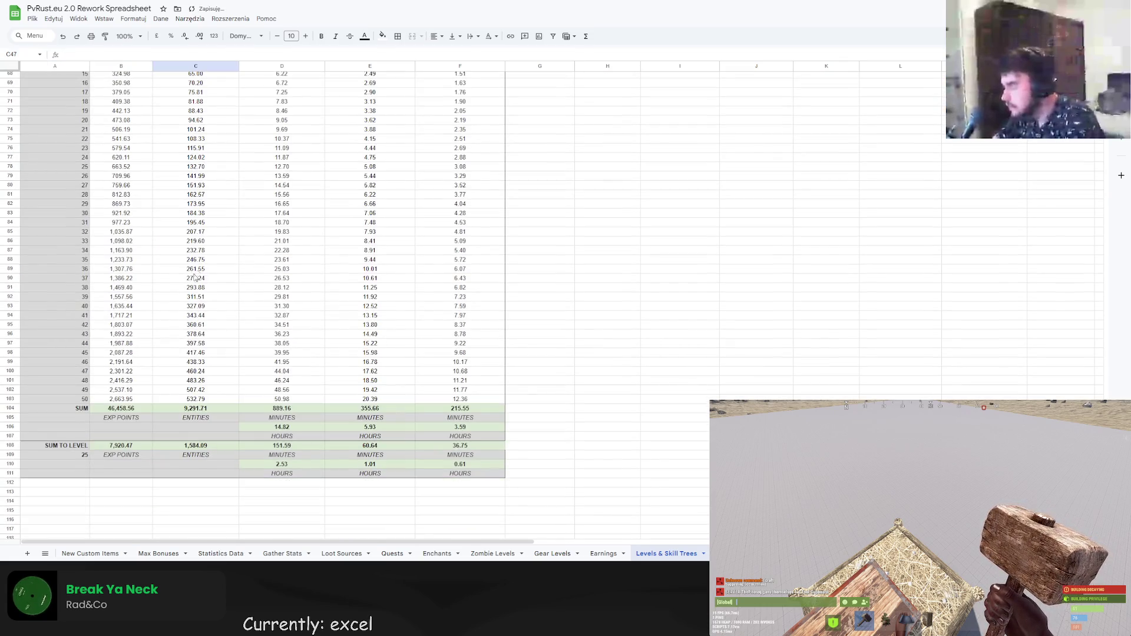
scroll(160, 289, "up", 6)
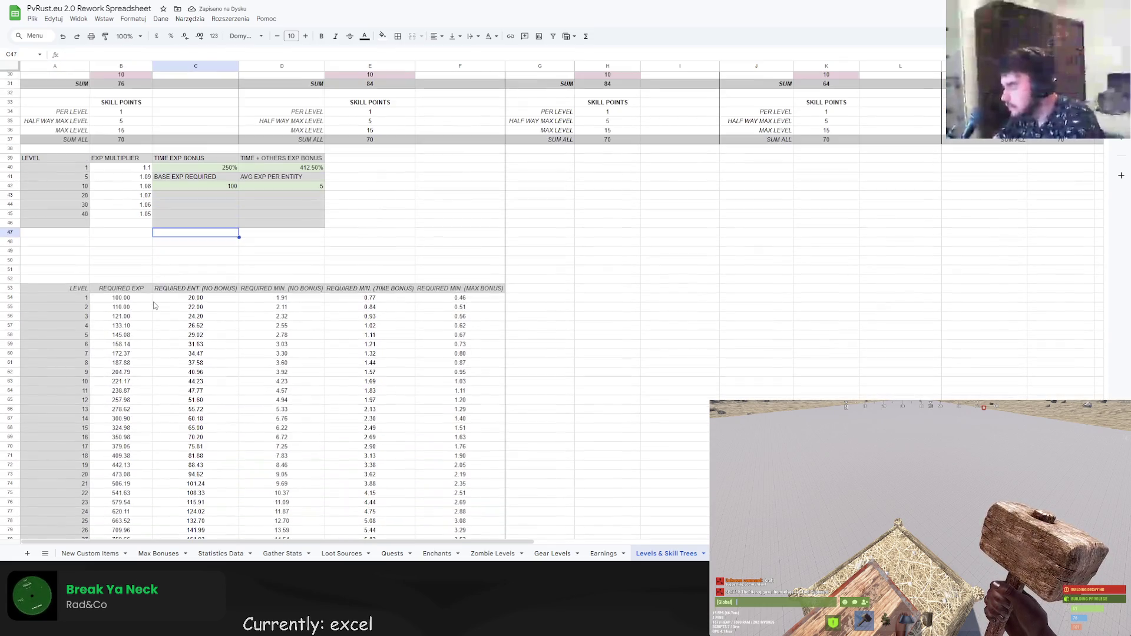
left_click(148, 169)
type("1.2")
key("Return")
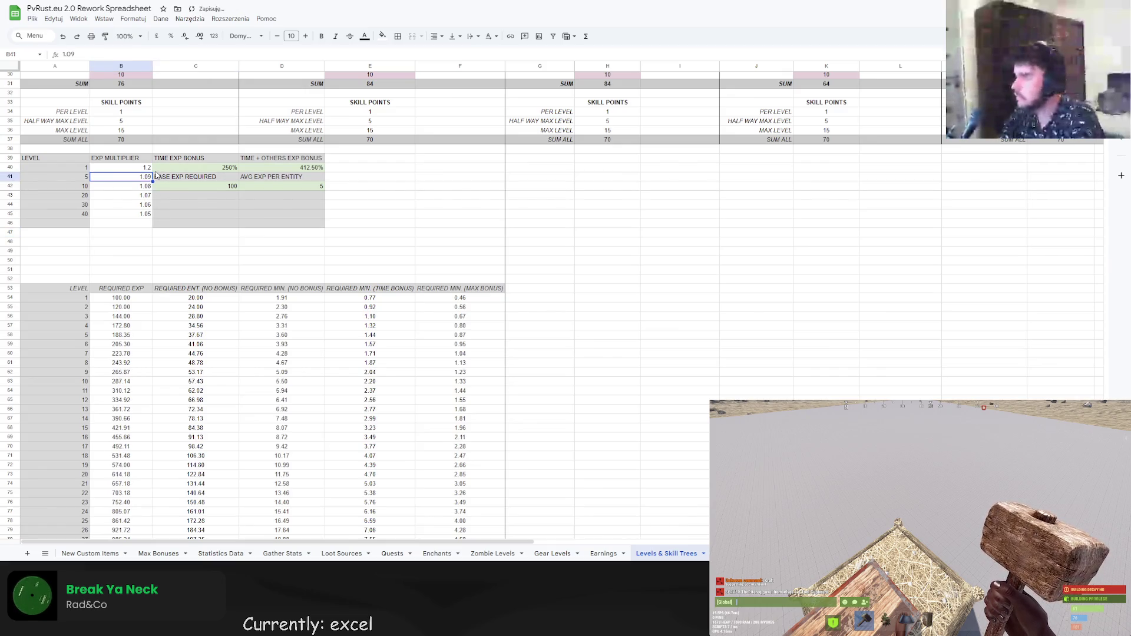
double_click(150, 177)
type("5")
key("Return")
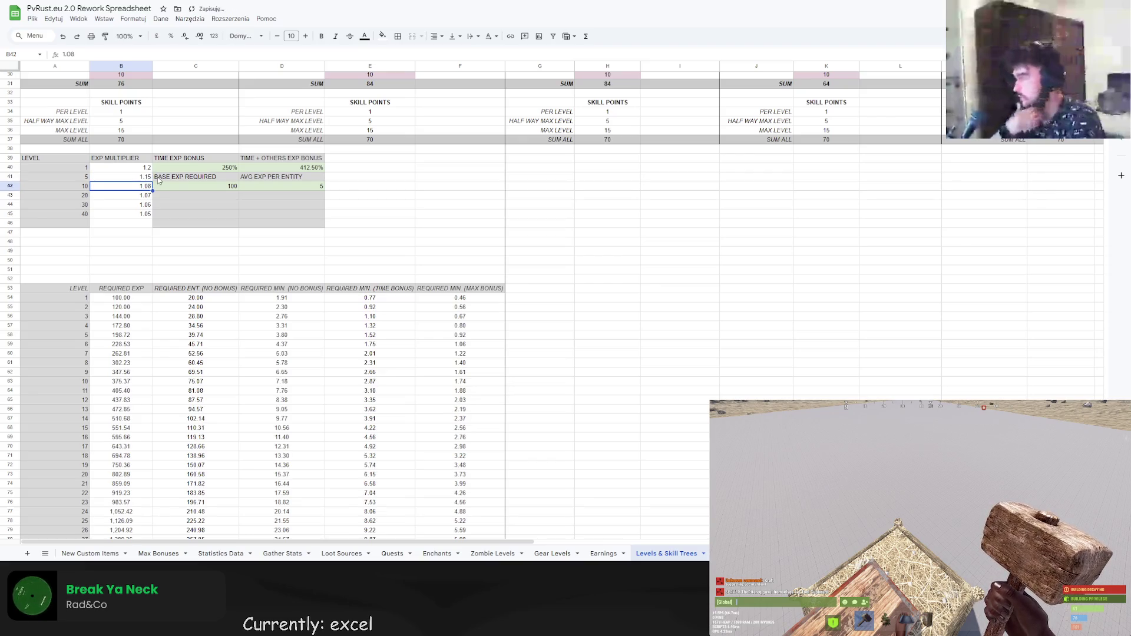
key("Return")
type("1.1")
key("Return")
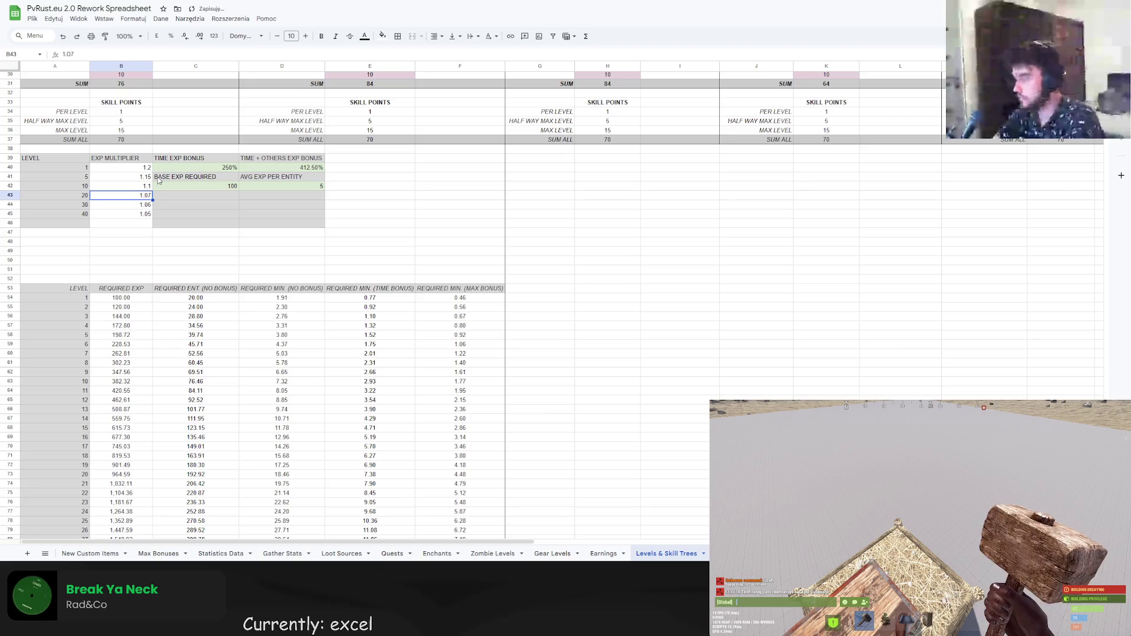
Set the sum-to-level target level in A109 to 10.
scroll(271, 301, "down", 10)
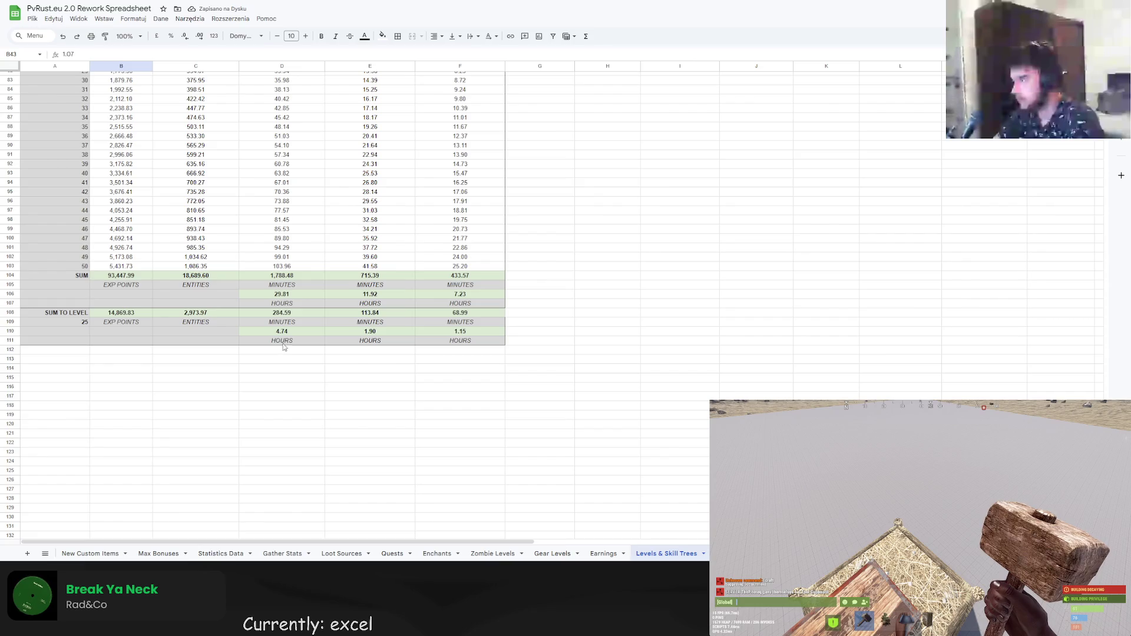
scroll(271, 354, "up", 12)
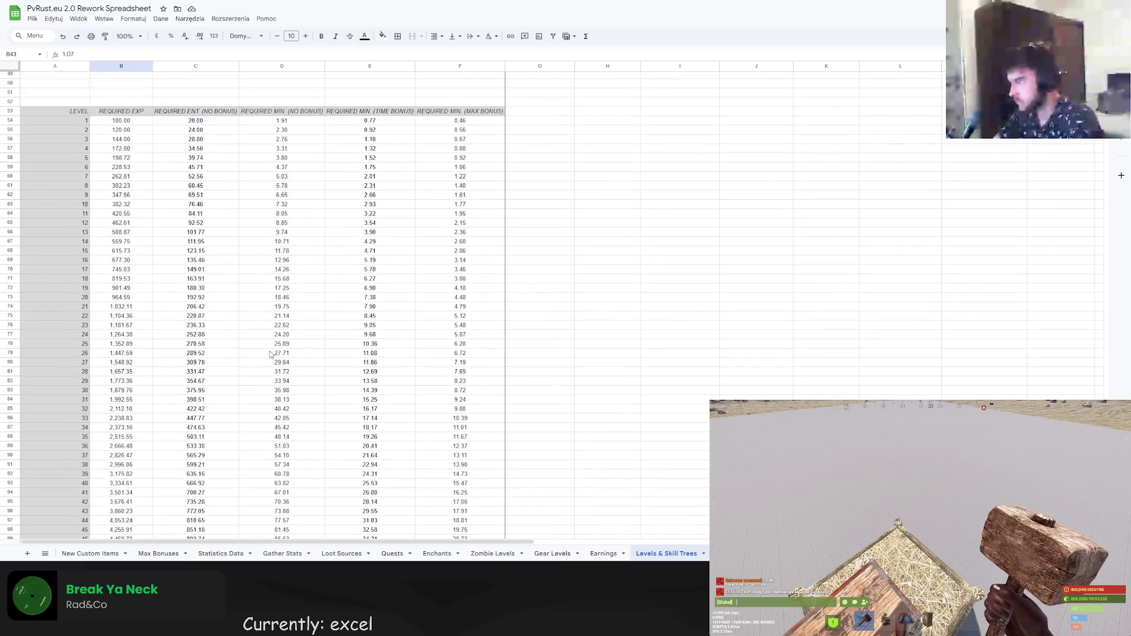
double_click(149, 283)
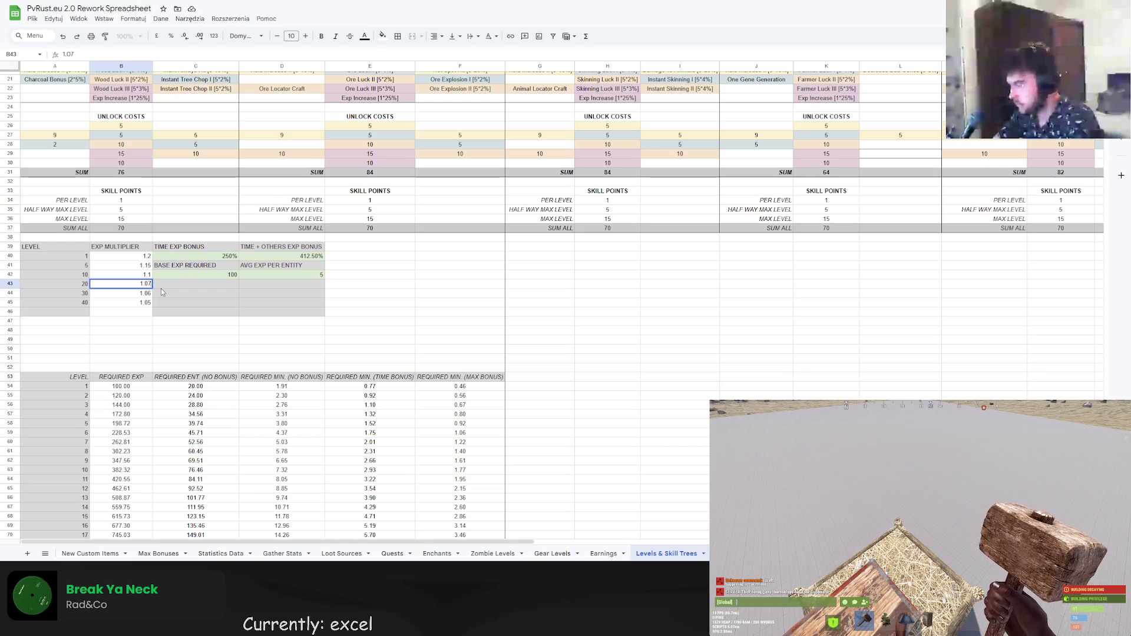
scroll(233, 318, "down", 5)
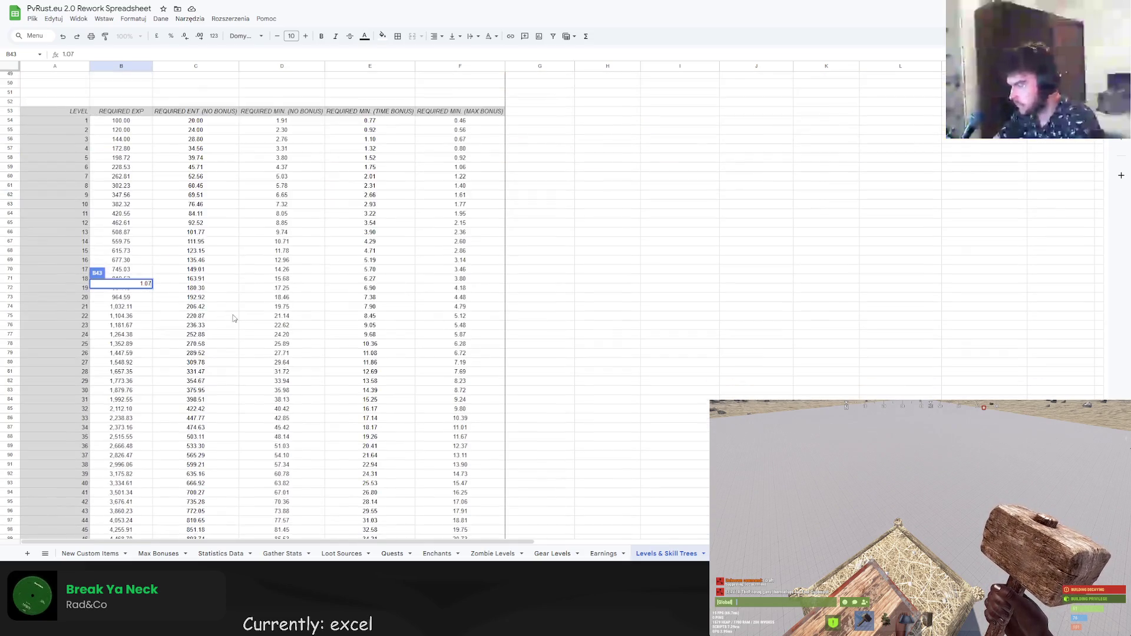
scroll(233, 318, "down", 7)
left_click(206, 343)
left_click(80, 276)
type("10")
key("Return")
Lower the level 1 and level 5 EXP multipliers to 1.15 and 1.12.
scroll(159, 286, "up", 8)
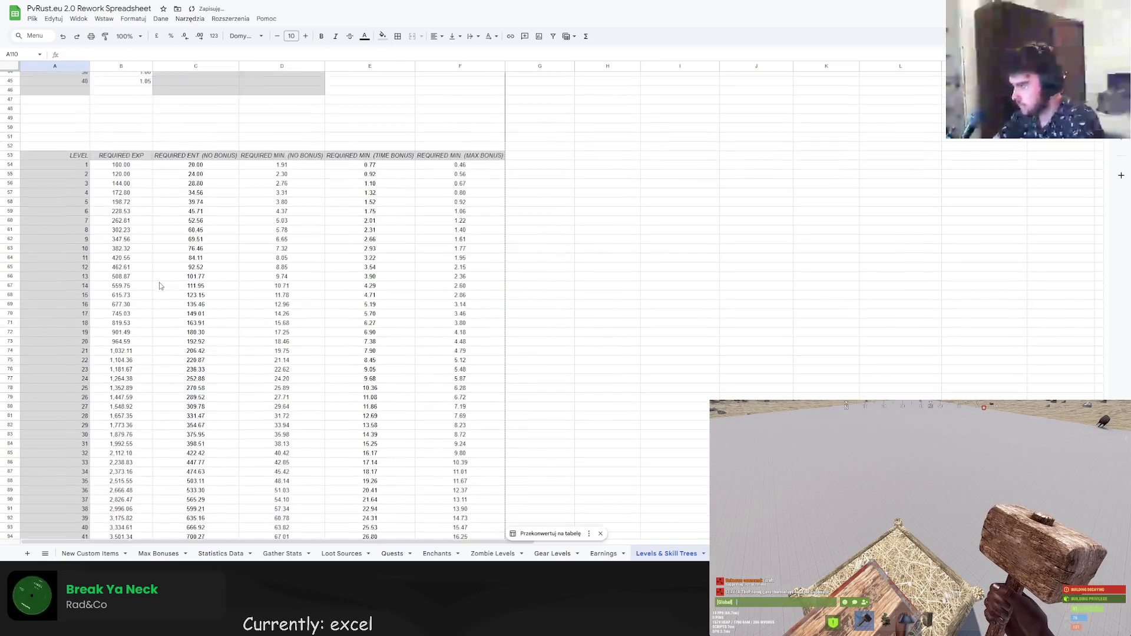
scroll(159, 286, "up", 3)
left_click(135, 167)
type("5")
key("Return")
key("Return")
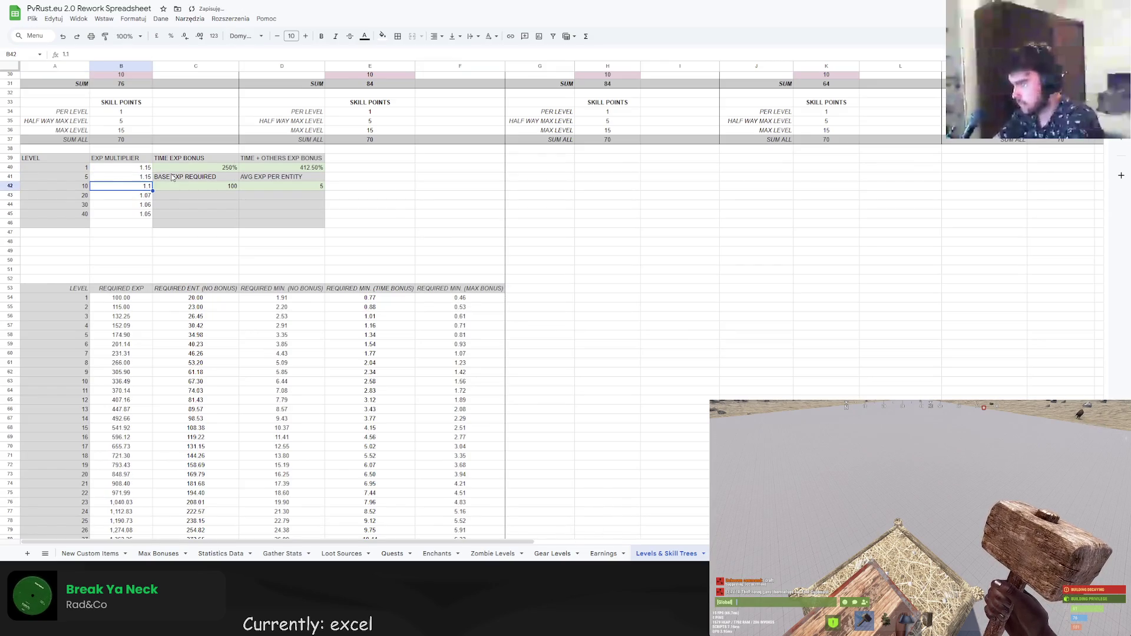
key("Down")
key("Up")
key("Up")
type("1.12")
key("Return")
key("Return")
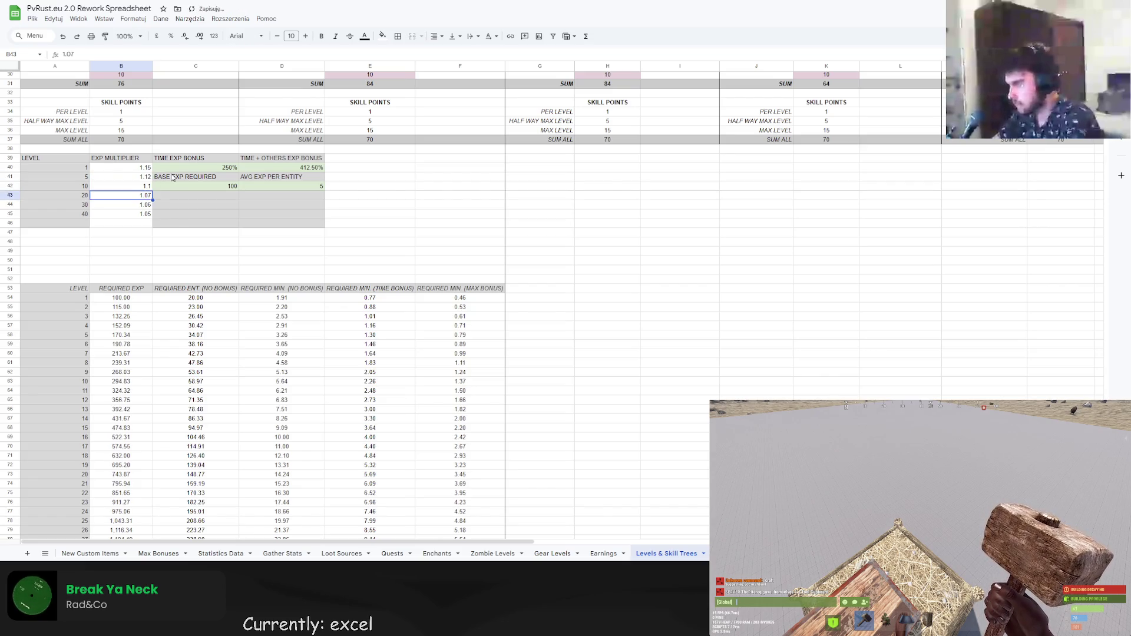
scroll(250, 289, "down", 6)
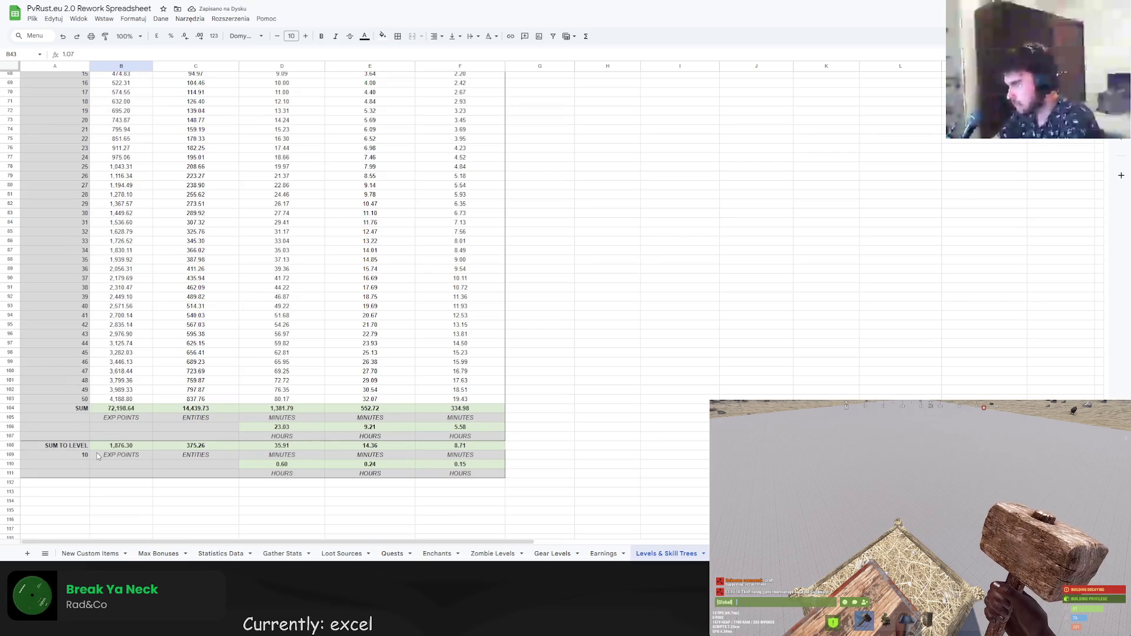
Change the A109 target level from 10 to 20, then to 25.
left_click(72, 457)
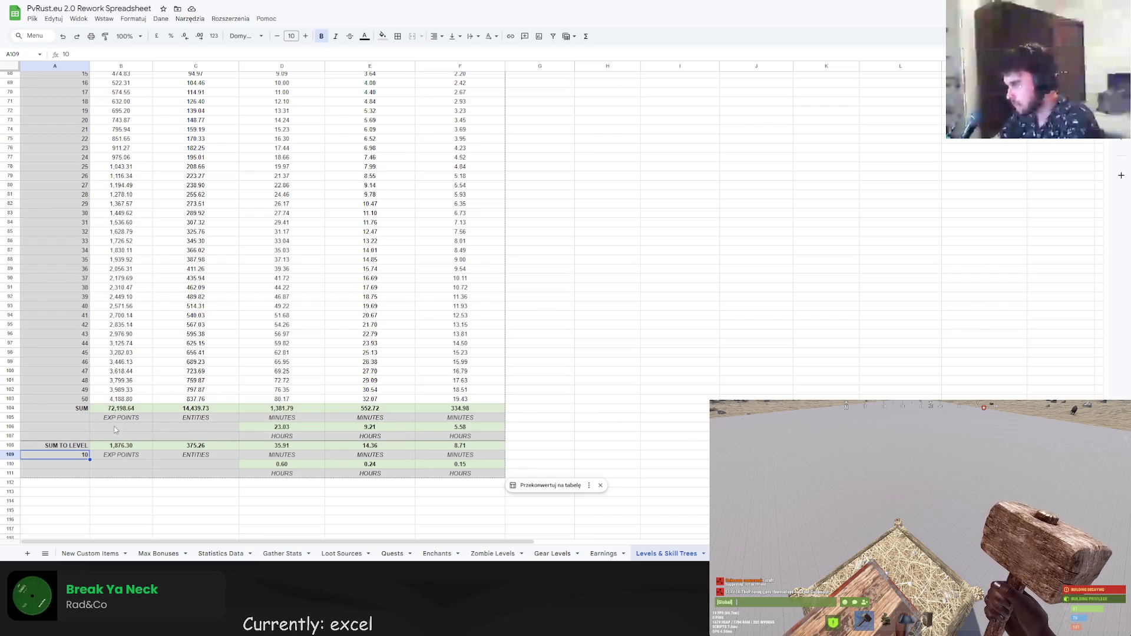
double_click(80, 454)
left_click_drag(81, 453, 110, 454)
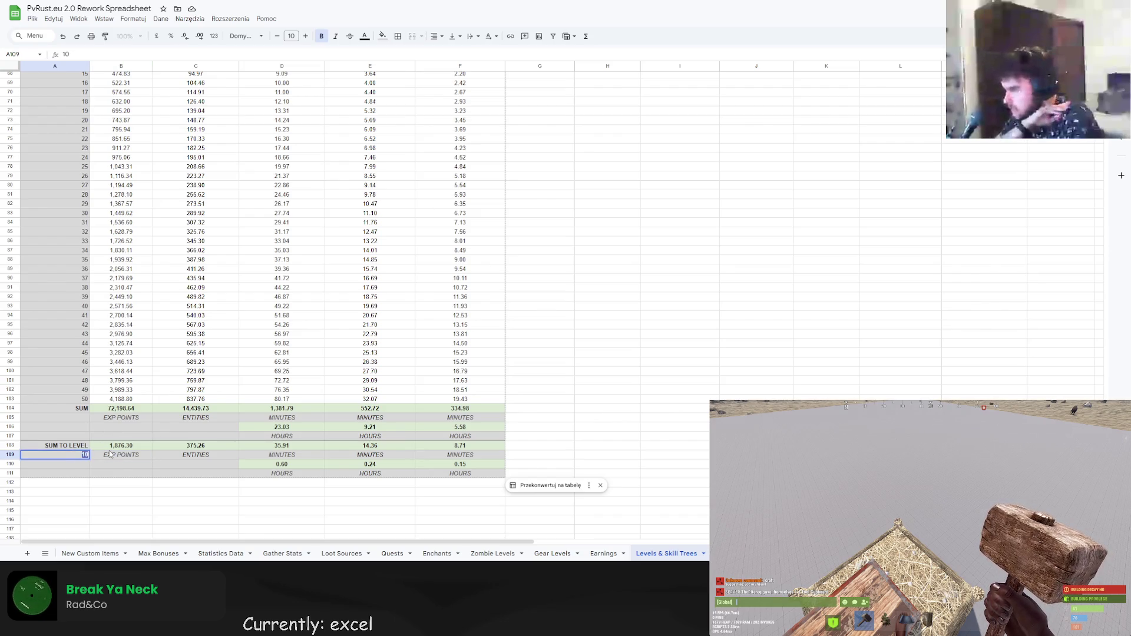
type("20")
key("Return")
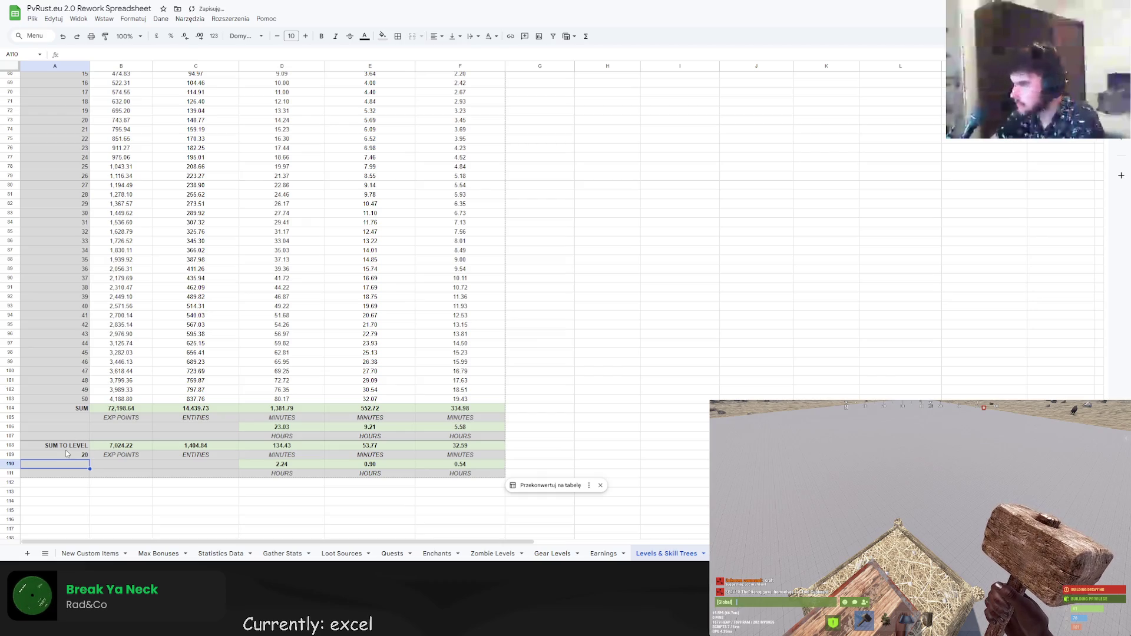
double_click(67, 454)
key("BackSpace")
type("5")
key("Return")
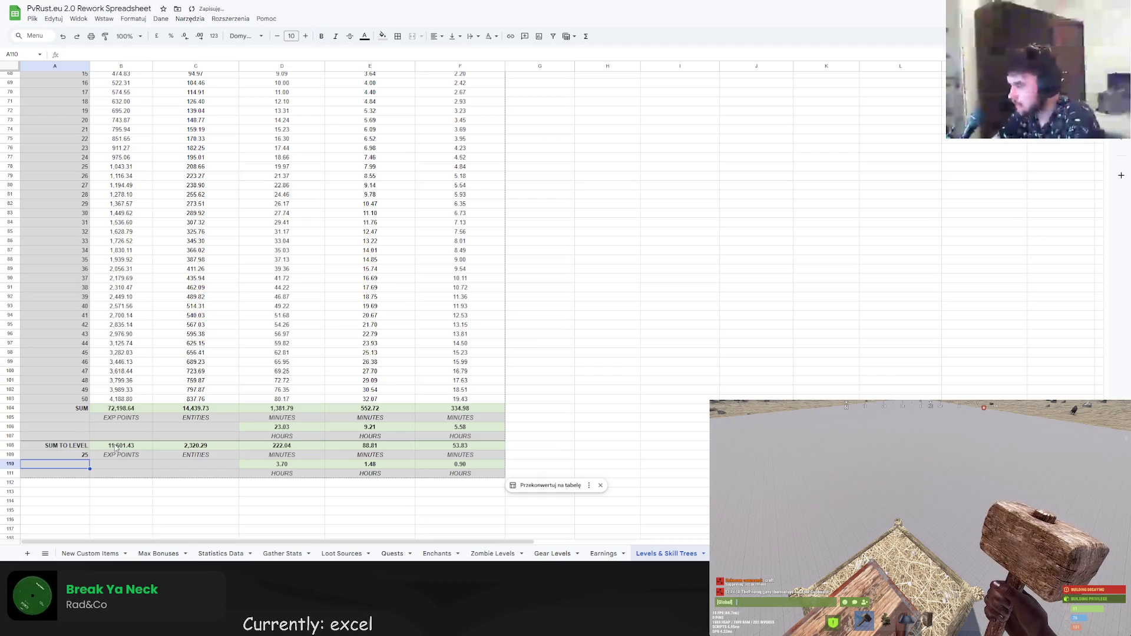
scroll(234, 362, "up", 10)
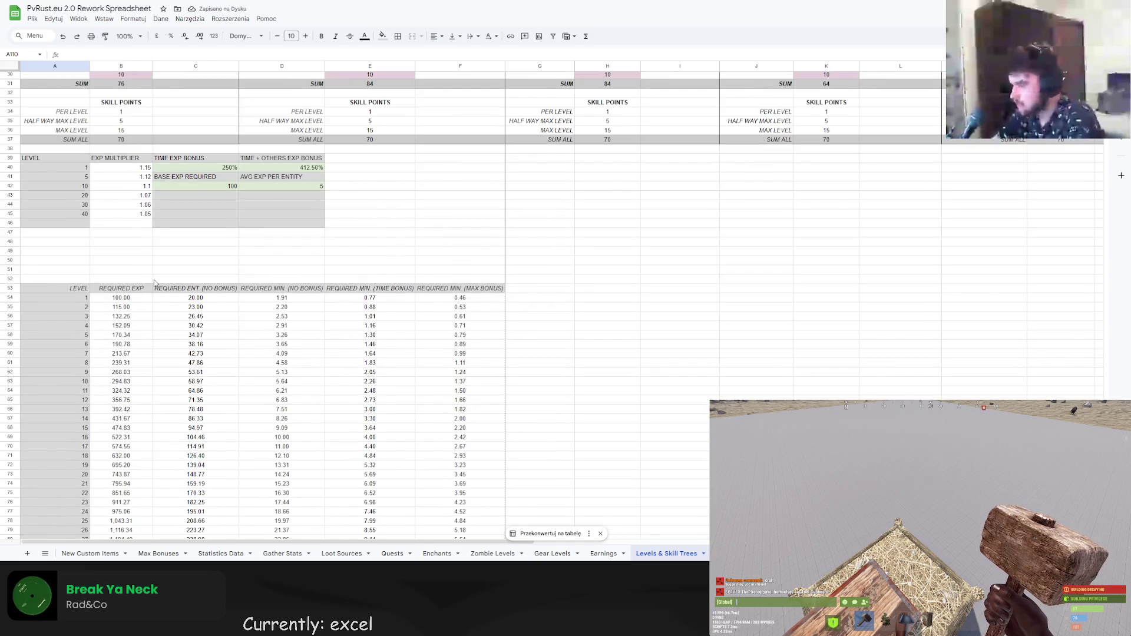
scroll(176, 412, "down", 10)
left_click(85, 455)
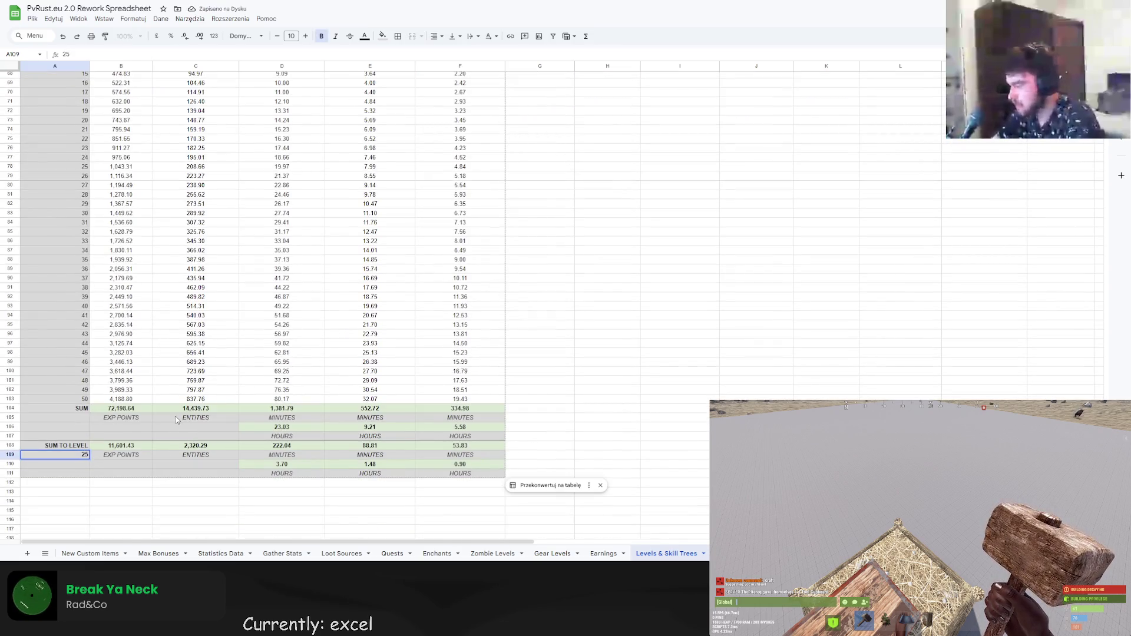
scroll(176, 416, "up", 5)
scroll(174, 435, "up", 3)
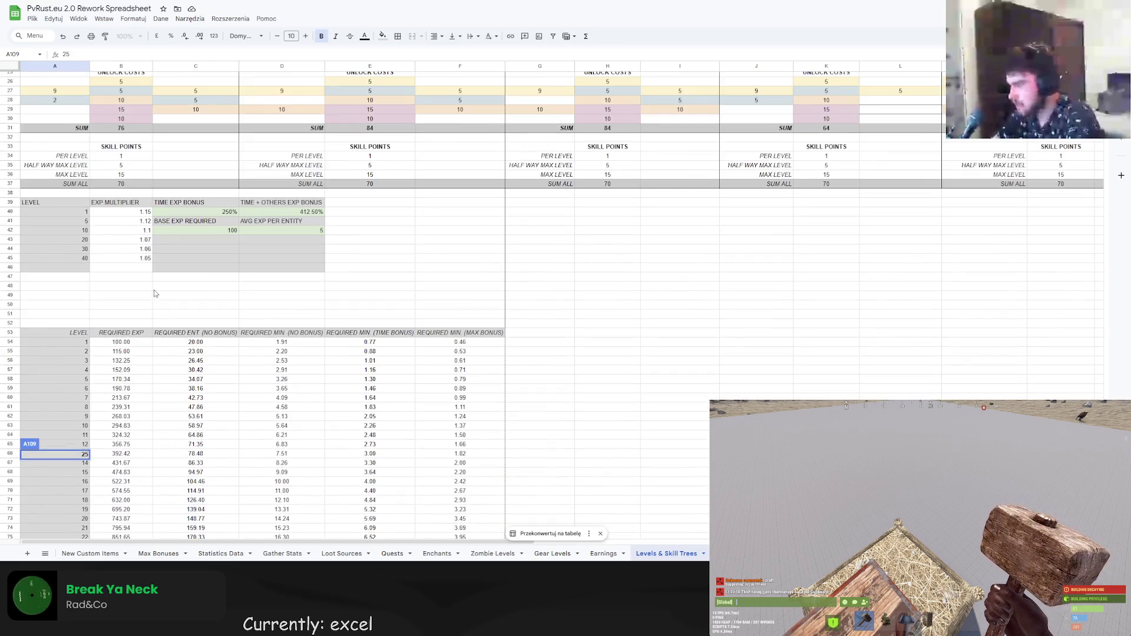
left_click(145, 240)
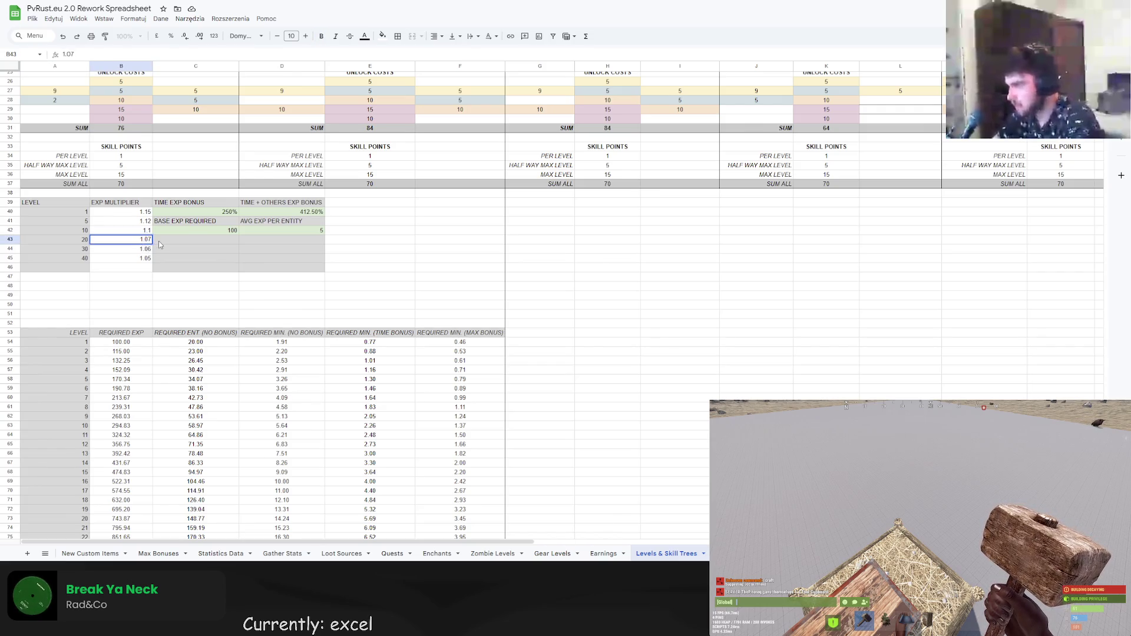
Enter 1.08, 1.07 and 1.06 in B43:B45, replacing a trial 1.075 for level 20.
type("1.075")
key("Return")
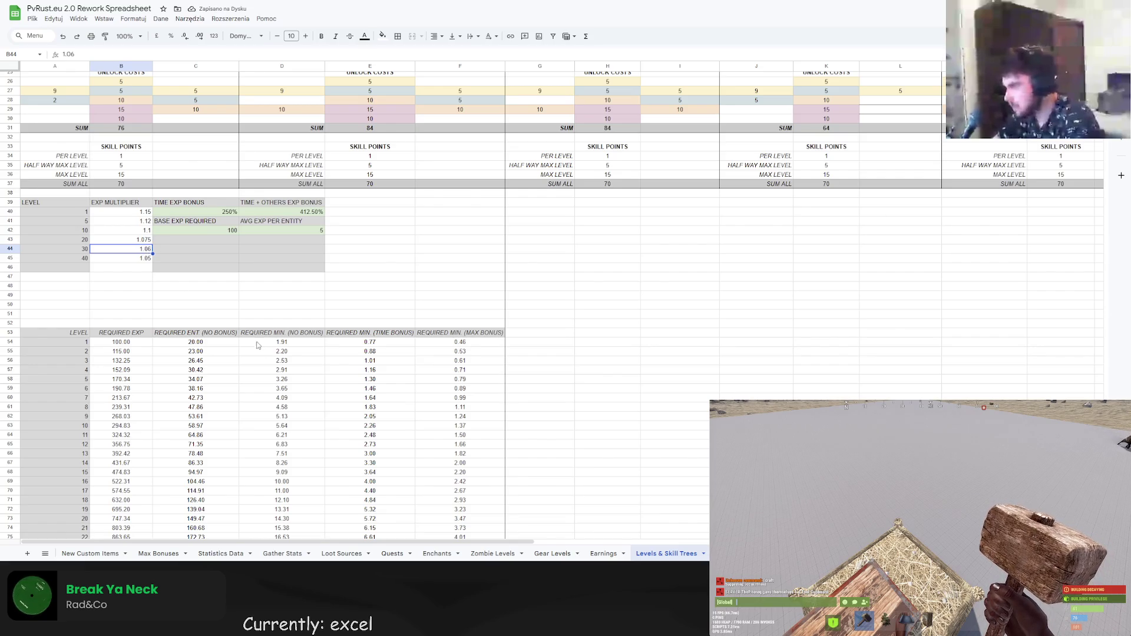
scroll(285, 377, "down", 8)
scroll(285, 378, "up", 8)
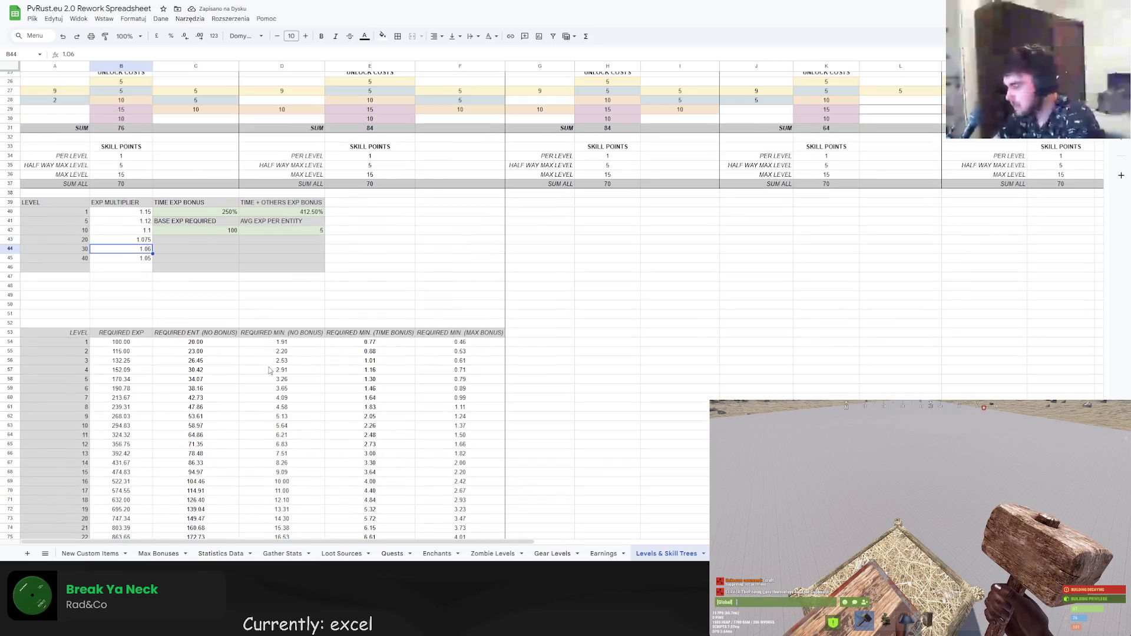
key("Up")
type("1.08")
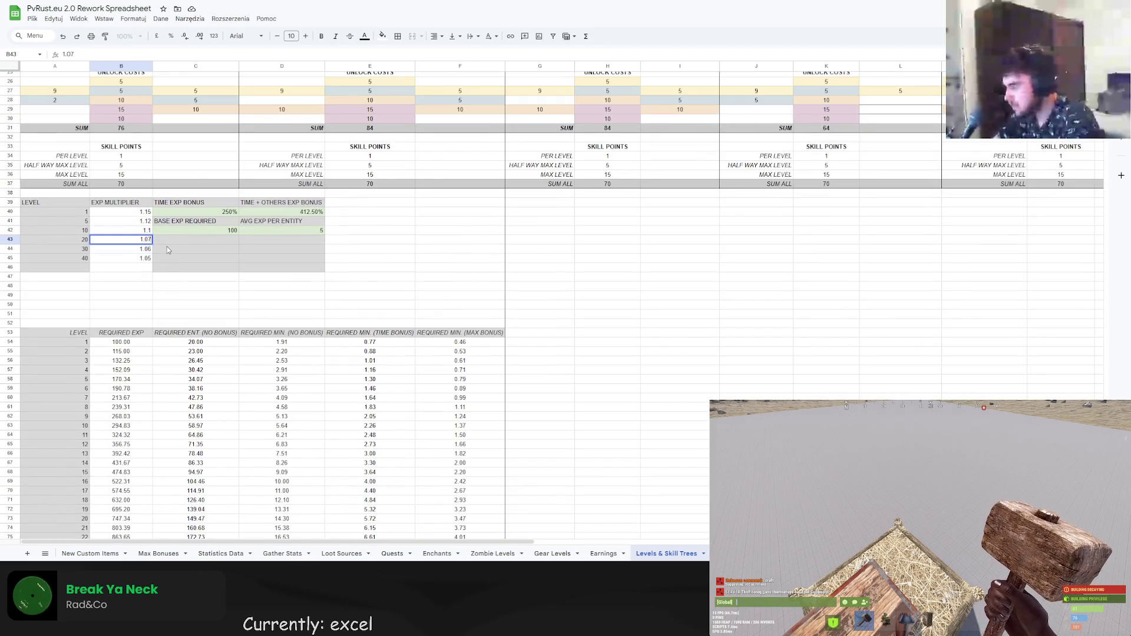
key("Return")
type("1.07")
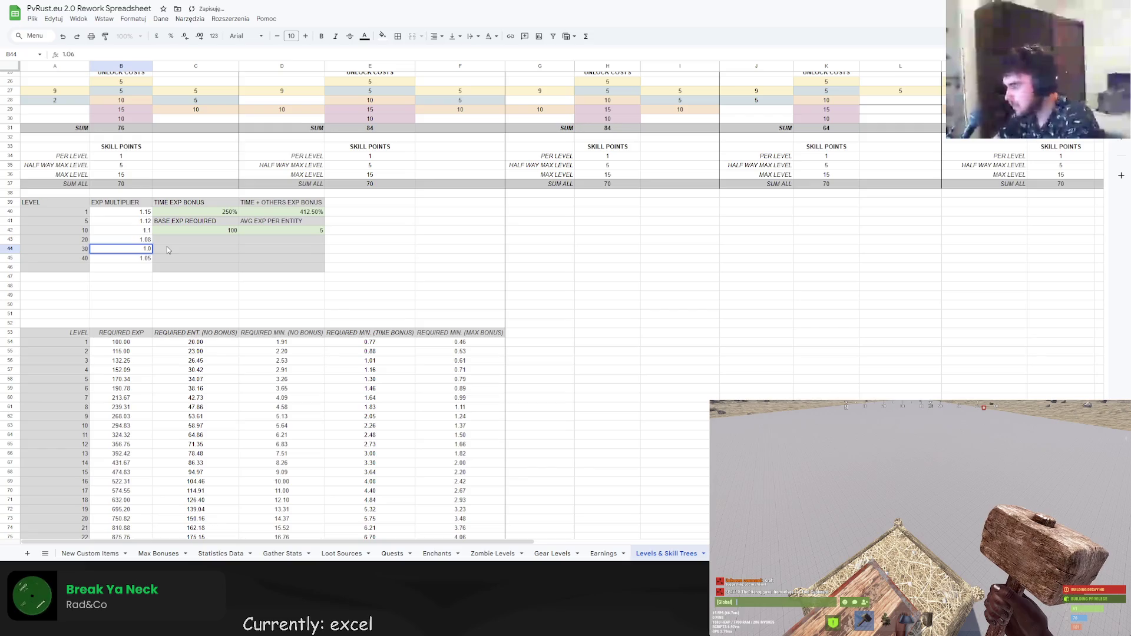
key("Return")
type("1.0")
key("Return")
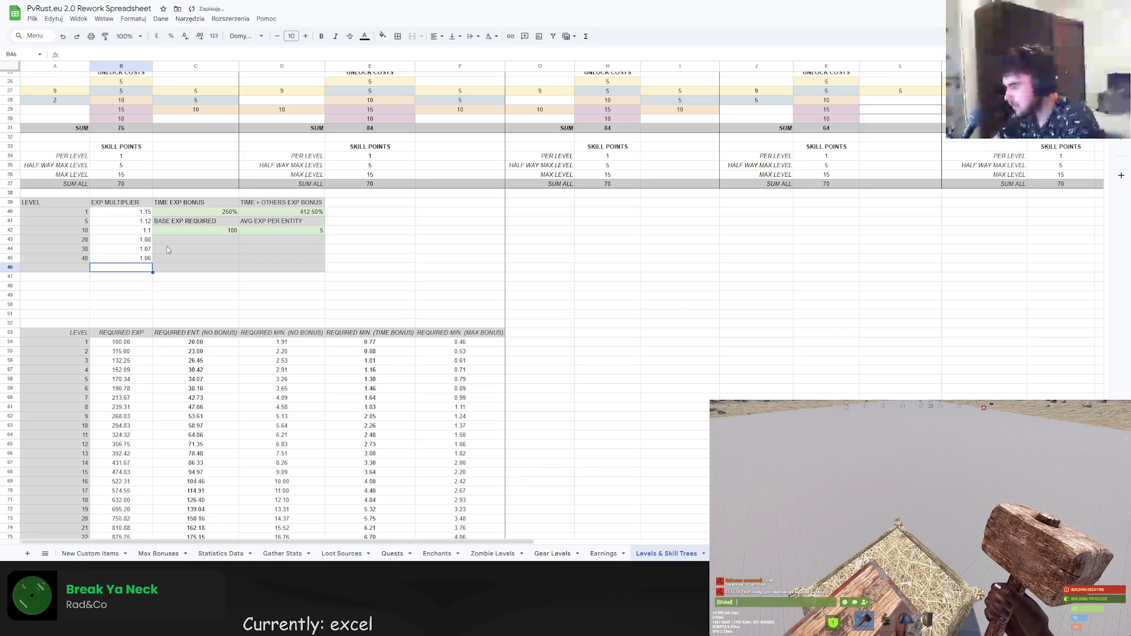
scroll(207, 323, "down", 10)
scroll(265, 316, "down", 5)
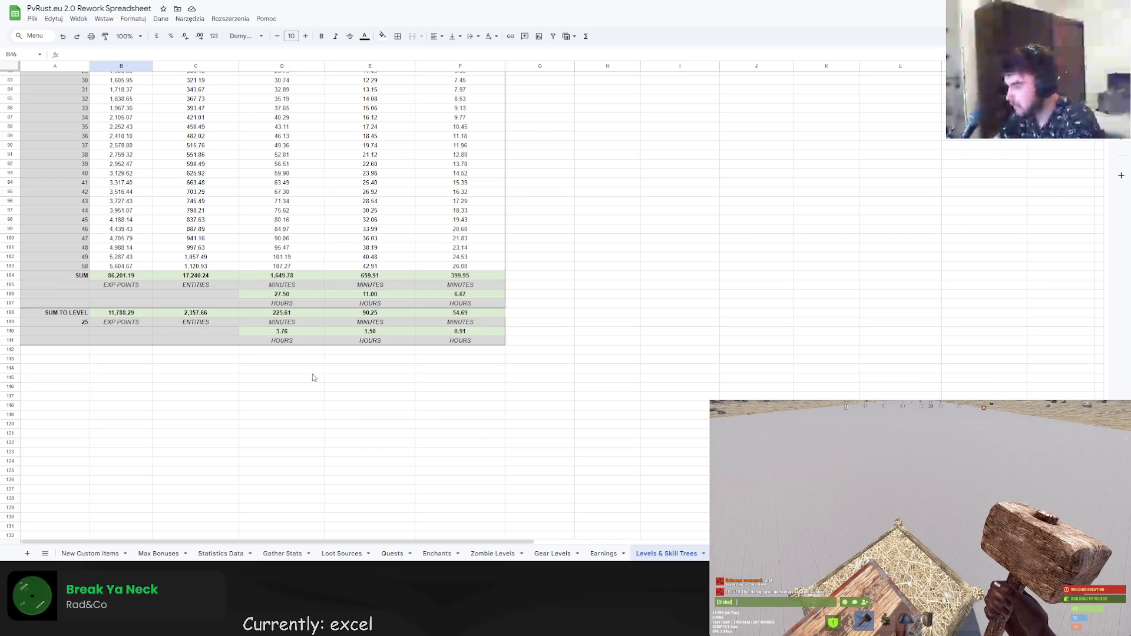
left_click(86, 323)
type("40")
key("Return")
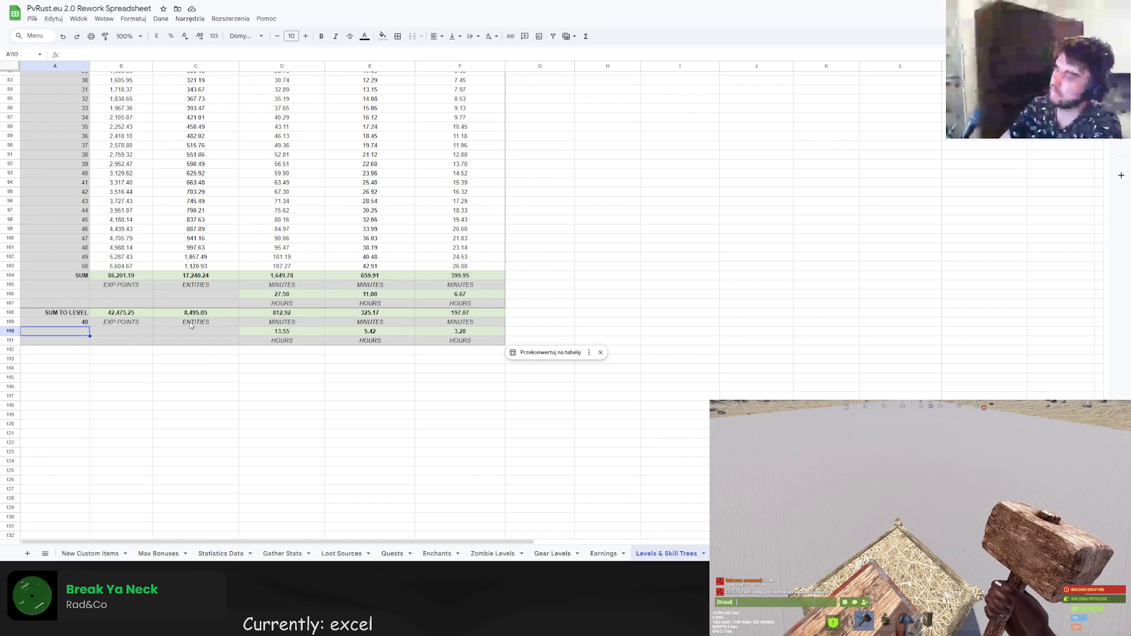
scroll(448, 401, "up", 10)
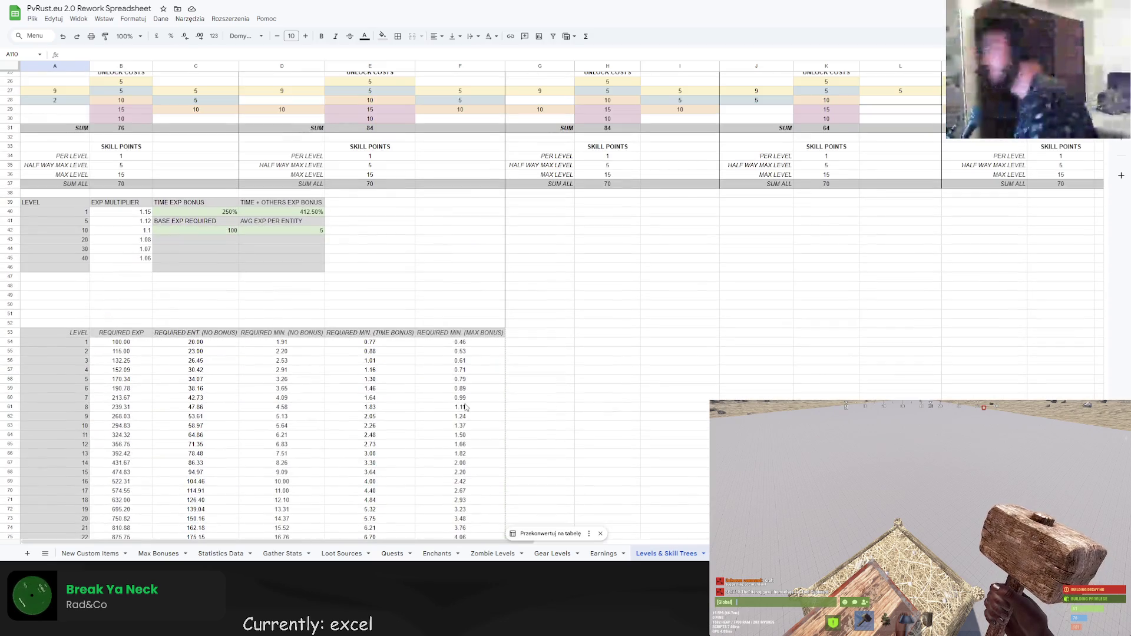
scroll(429, 396, "up", 8)
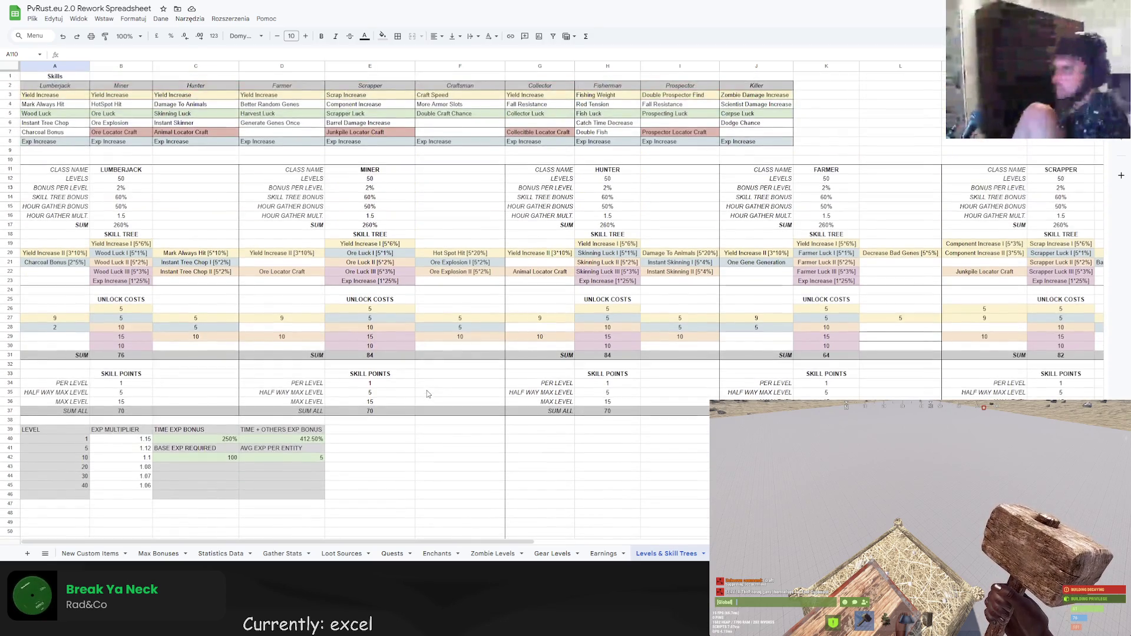
scroll(429, 394, "down", 3)
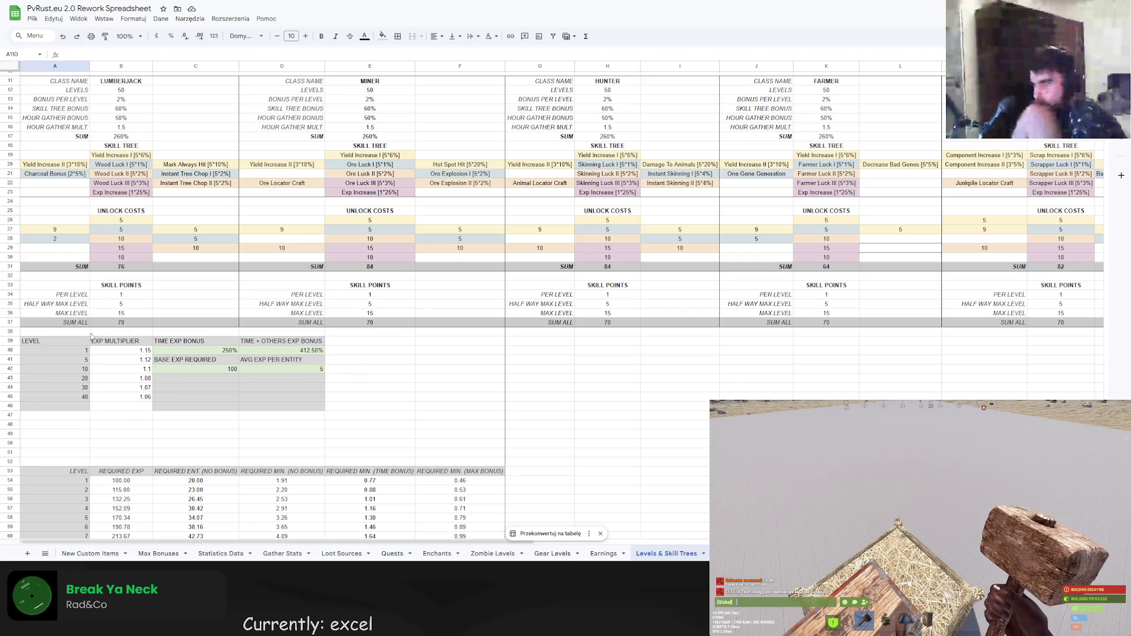
left_click(70, 334)
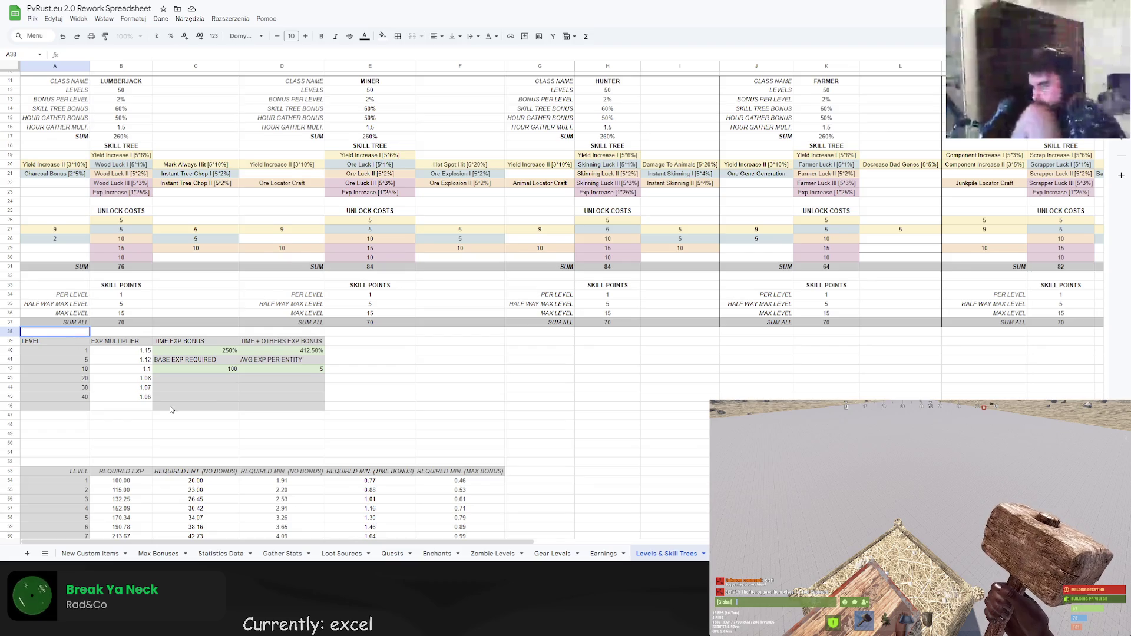
scroll(170, 409, "down", 2)
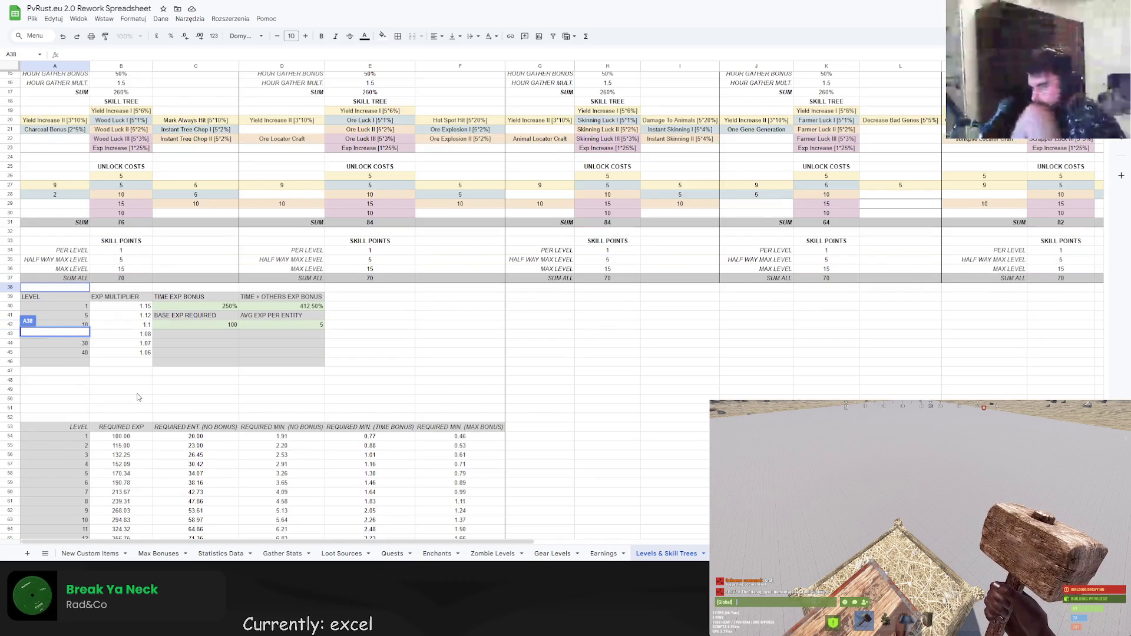
left_click_drag(132, 391, 356, 400)
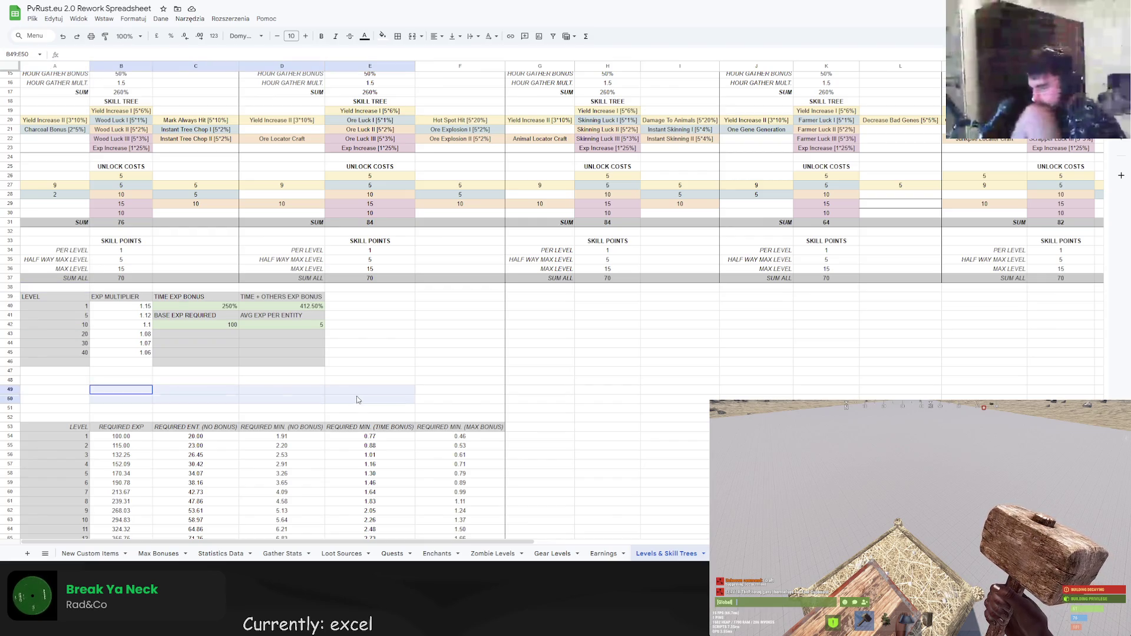
Merge B49:E50 into one cell and enter the title LUMBERJACK.
right_click(271, 397)
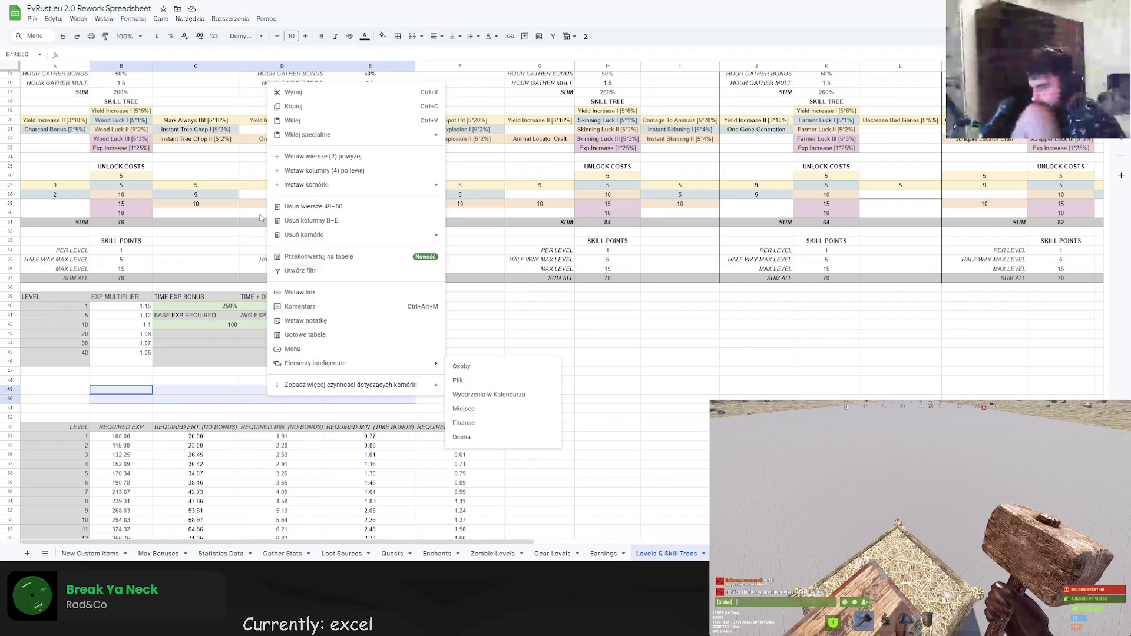
left_click(54, 19)
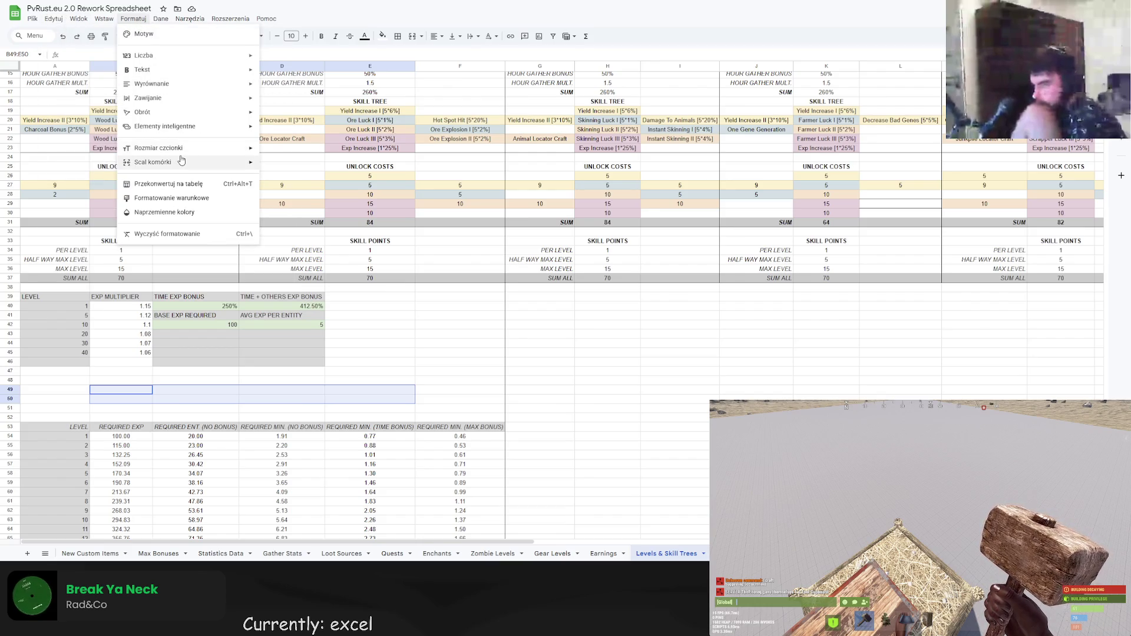
mouse_move(179, 162)
left_click(315, 170)
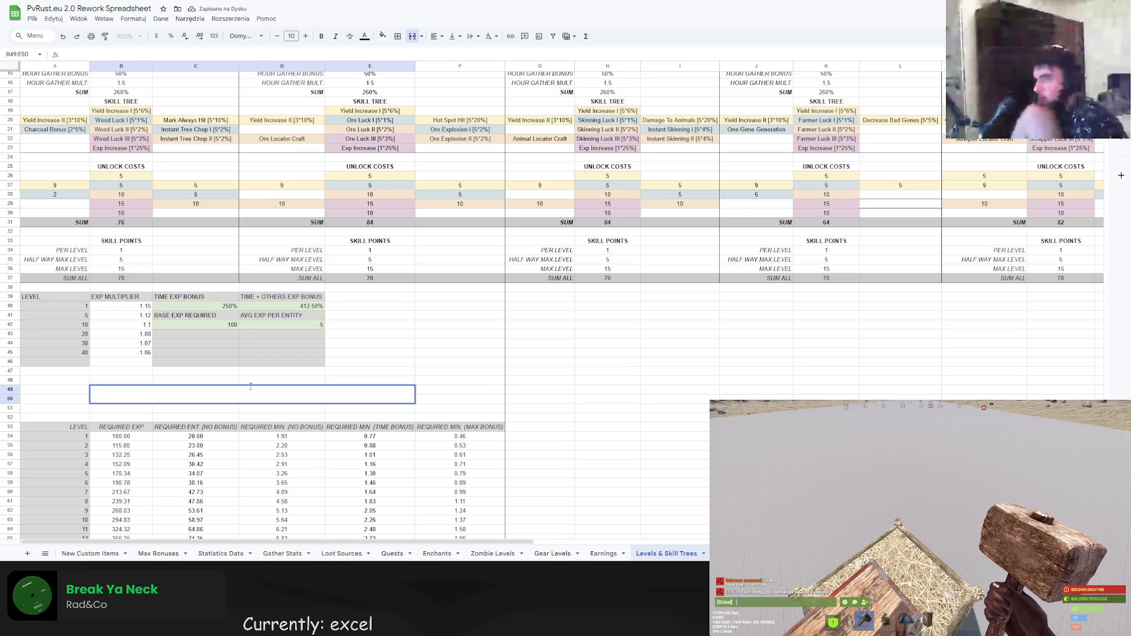
left_click(245, 394)
type("LUMBERJACK")
left_click(428, 43)
Centre the LUMBERJACK title horizontally and vertically, make it bold and enlarge its font.
left_click(435, 36)
left_click(447, 53)
left_click(451, 37)
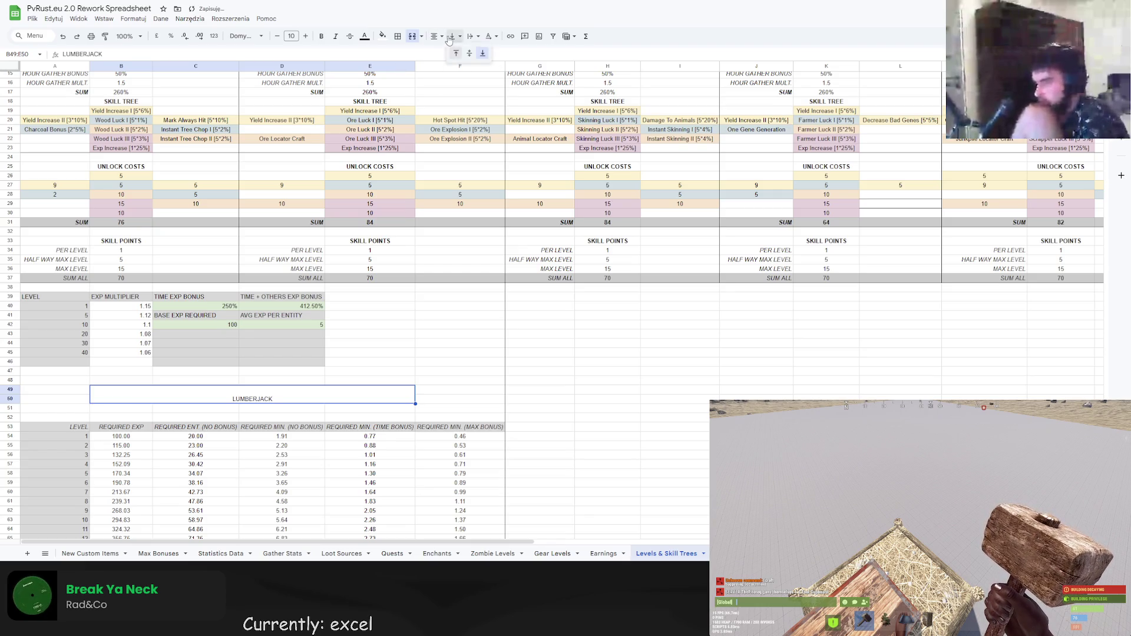
left_click(470, 53)
left_click(321, 36)
left_click(306, 36)
left_click(306, 36)
left_click(306, 36)
left_click(306, 36)
left_click(306, 36)
Review the styled title and check its merge options.
left_click(465, 380)
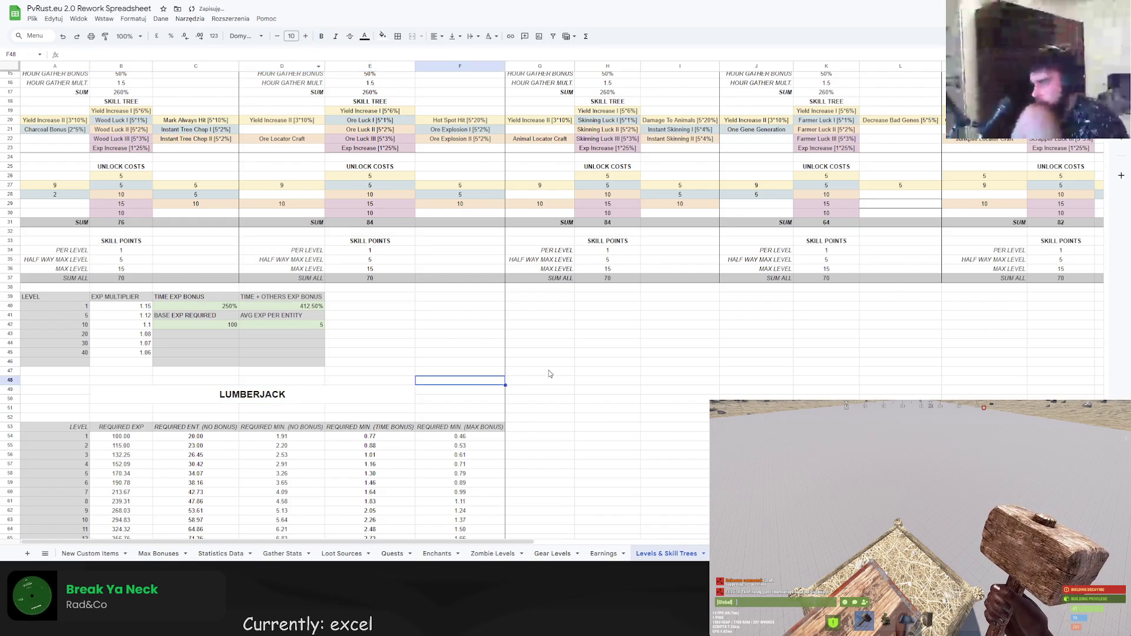
scroll(549, 374, "down", 3)
left_click(157, 304)
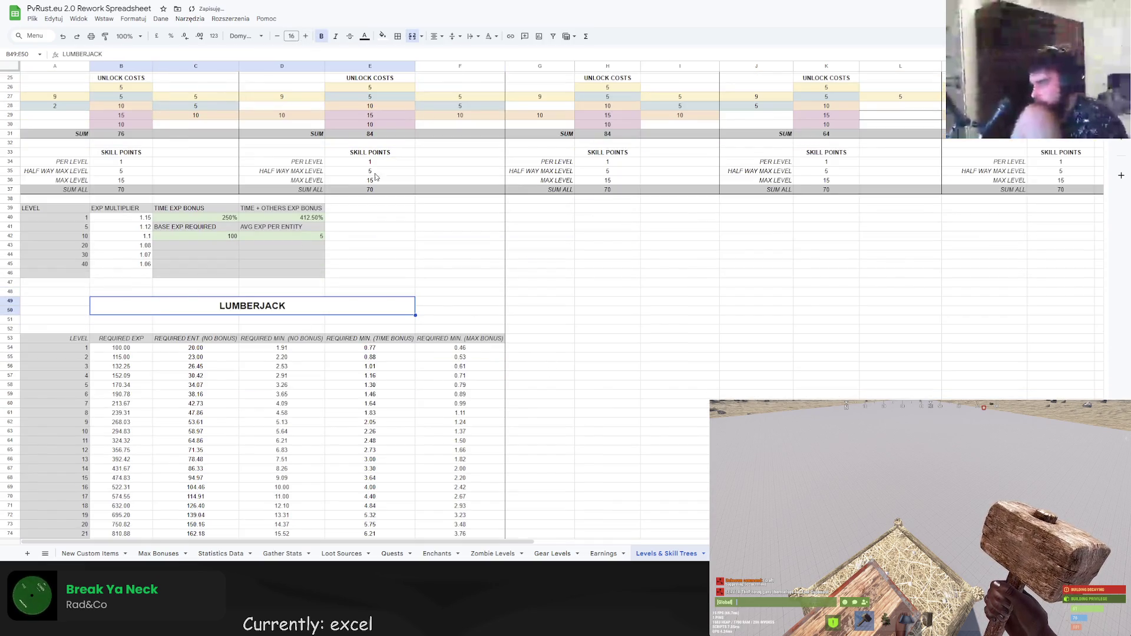
left_click(414, 36)
left_click(460, 199)
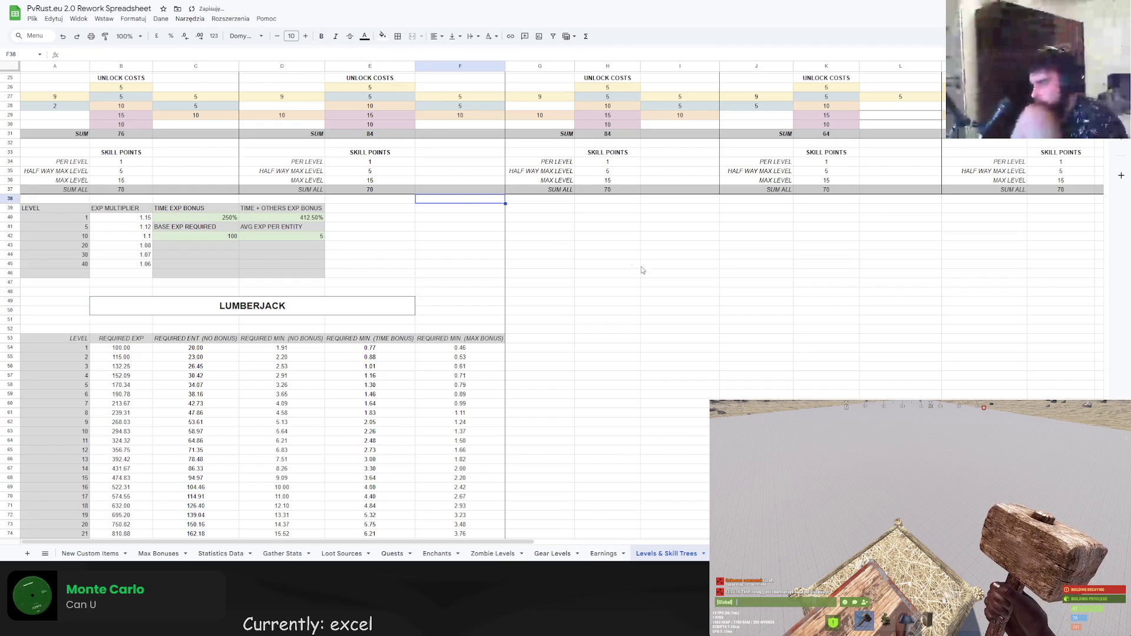
left_click(642, 269)
scroll(648, 283, "up", 2)
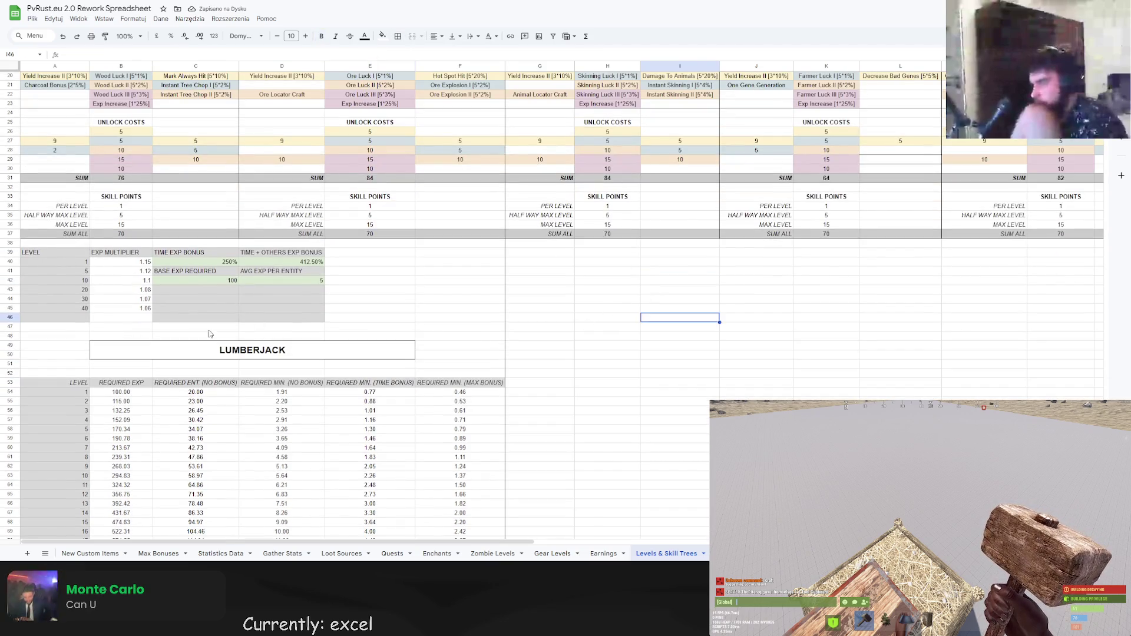
Give the LUMBERJACK title cell a light-grey fill.
left_click(212, 349)
left_click(382, 36)
left_click(445, 68)
left_click(677, 262)
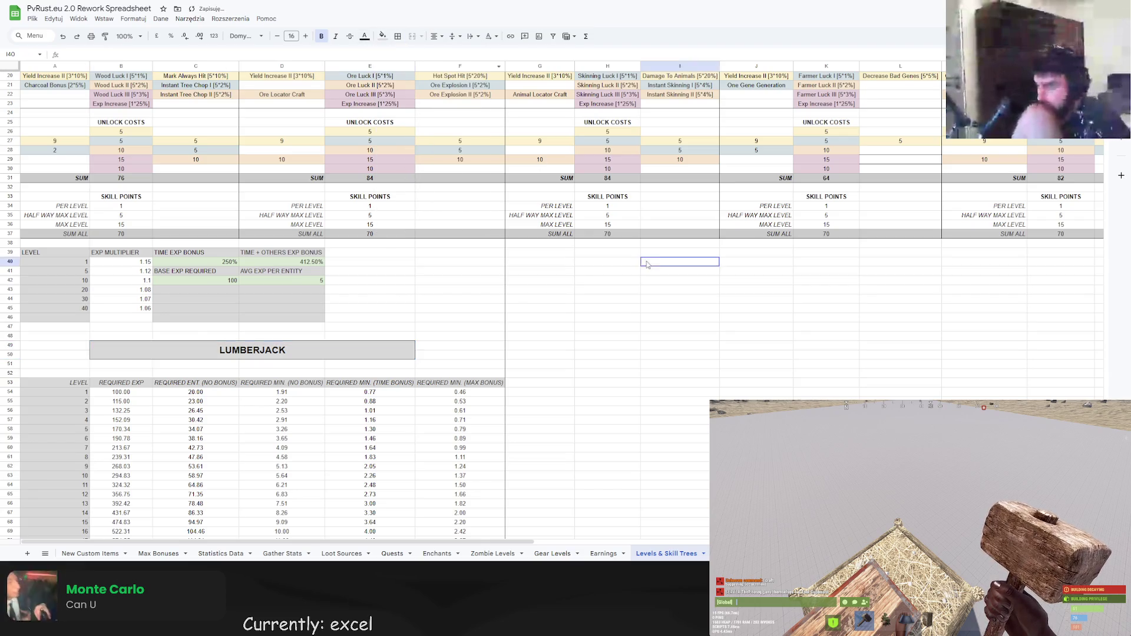
scroll(571, 310, "down", 4)
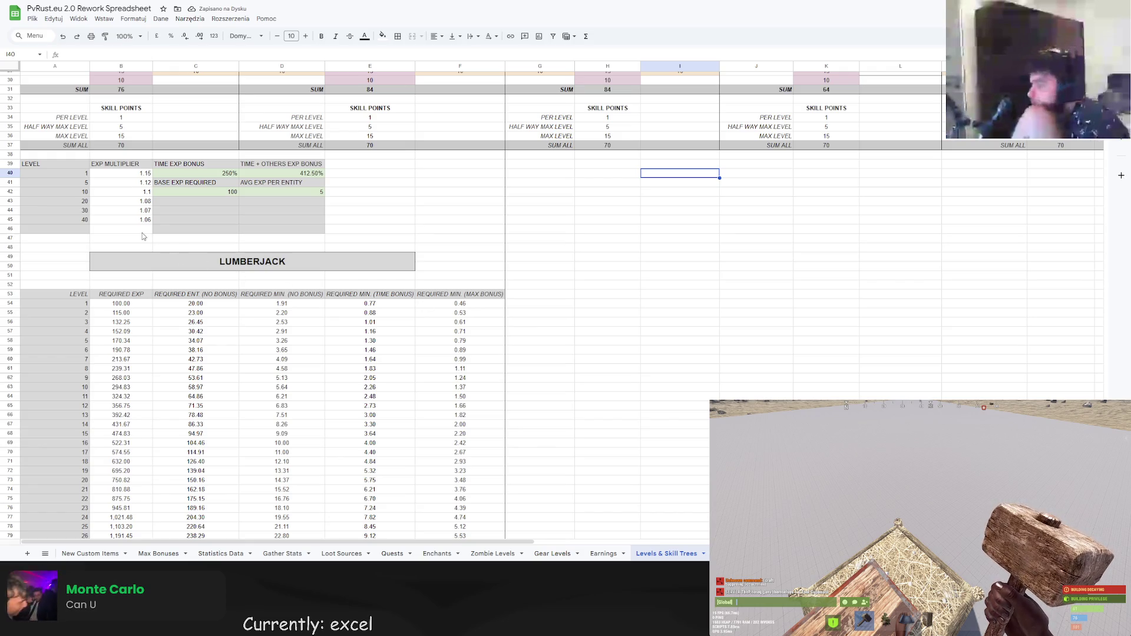
scroll(205, 255, "down", 2)
scroll(205, 254, "up", 5)
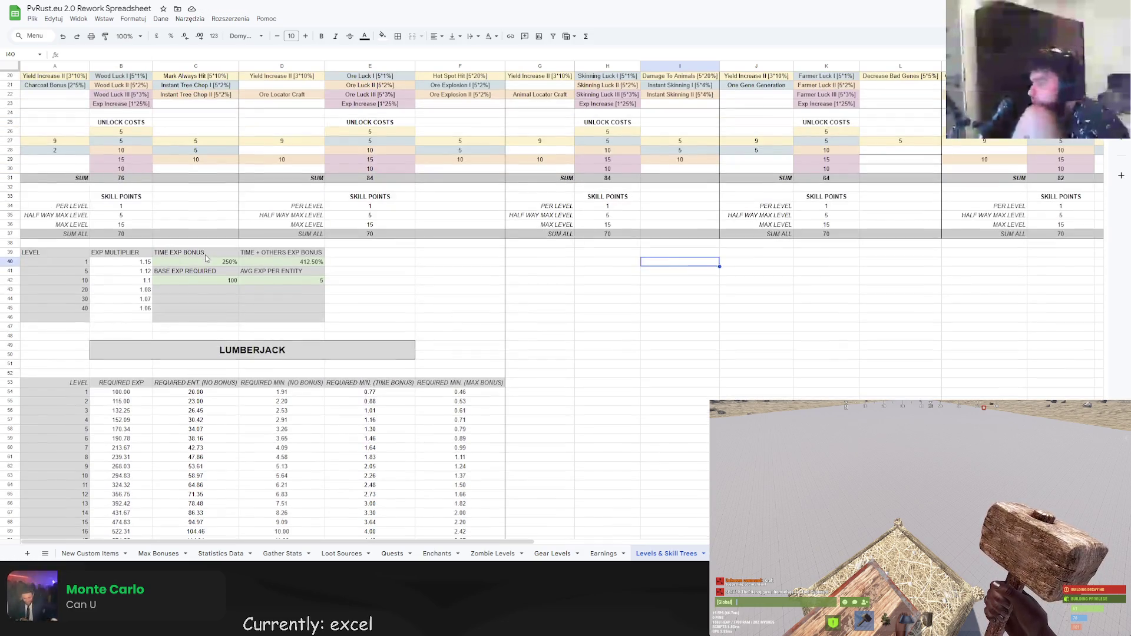
scroll(205, 254, "down", 3)
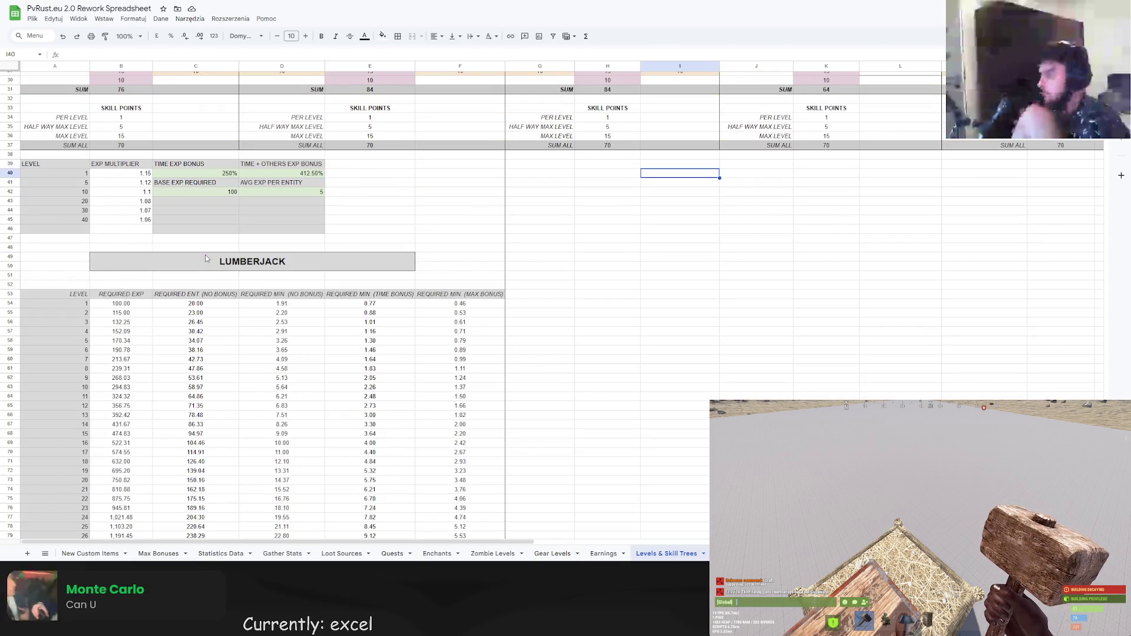
scroll(186, 250, "down", 5)
right_click(185, 250)
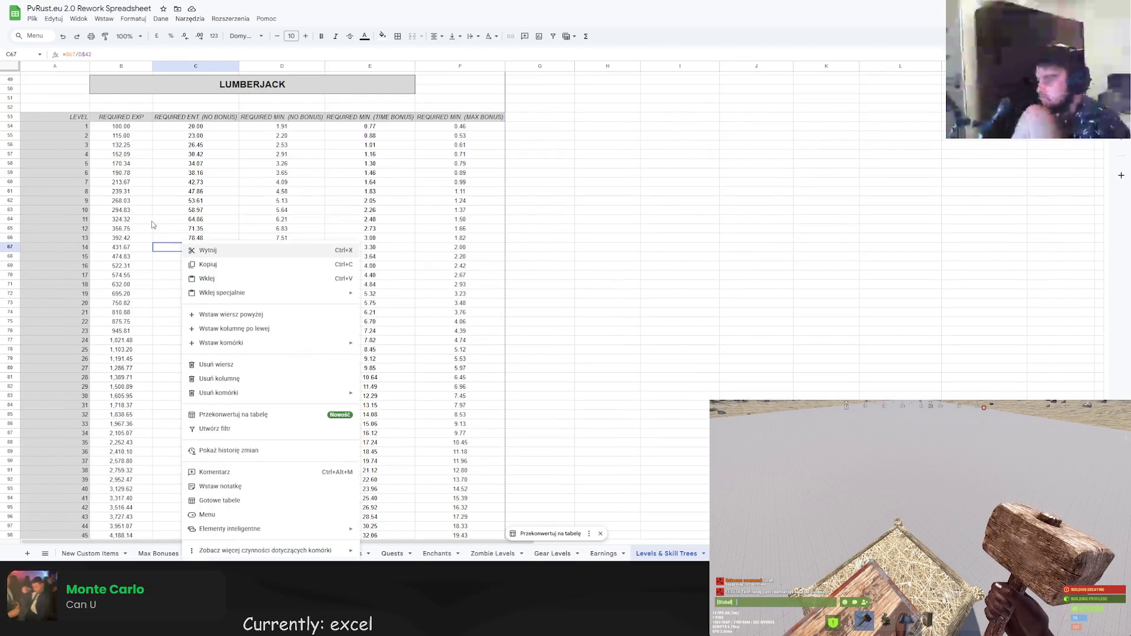
left_click(151, 221)
scroll(151, 221, "up", 5)
scroll(151, 220, "up", 1)
scroll(167, 243, "down", 4)
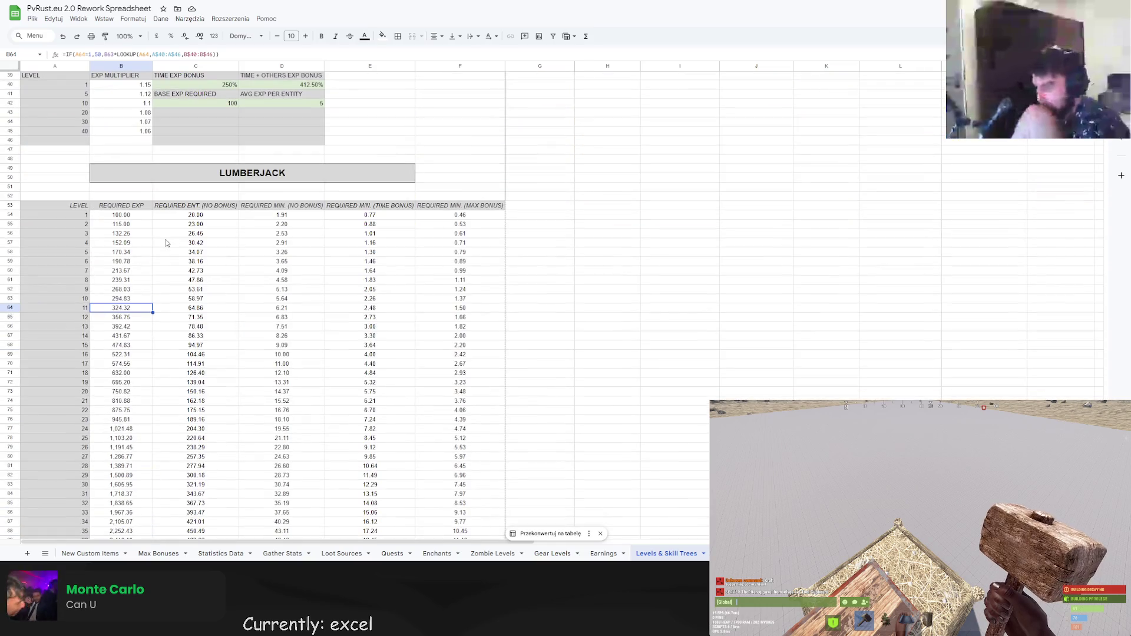
scroll(167, 243, "up", 3)
scroll(166, 244, "down", 20)
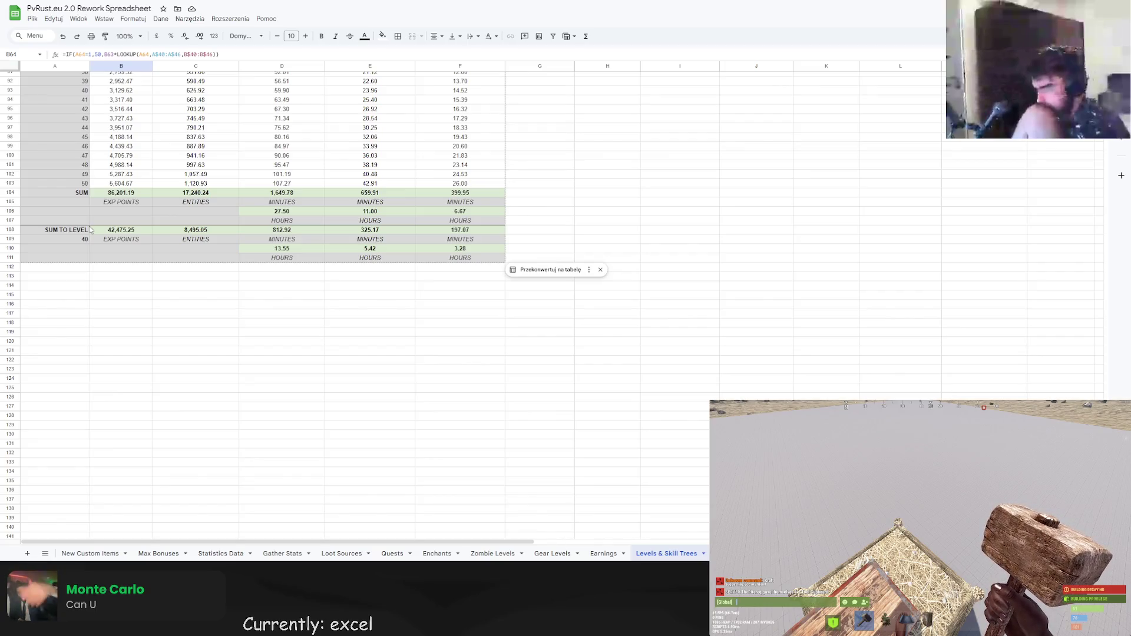
scroll(227, 327, "up", 6)
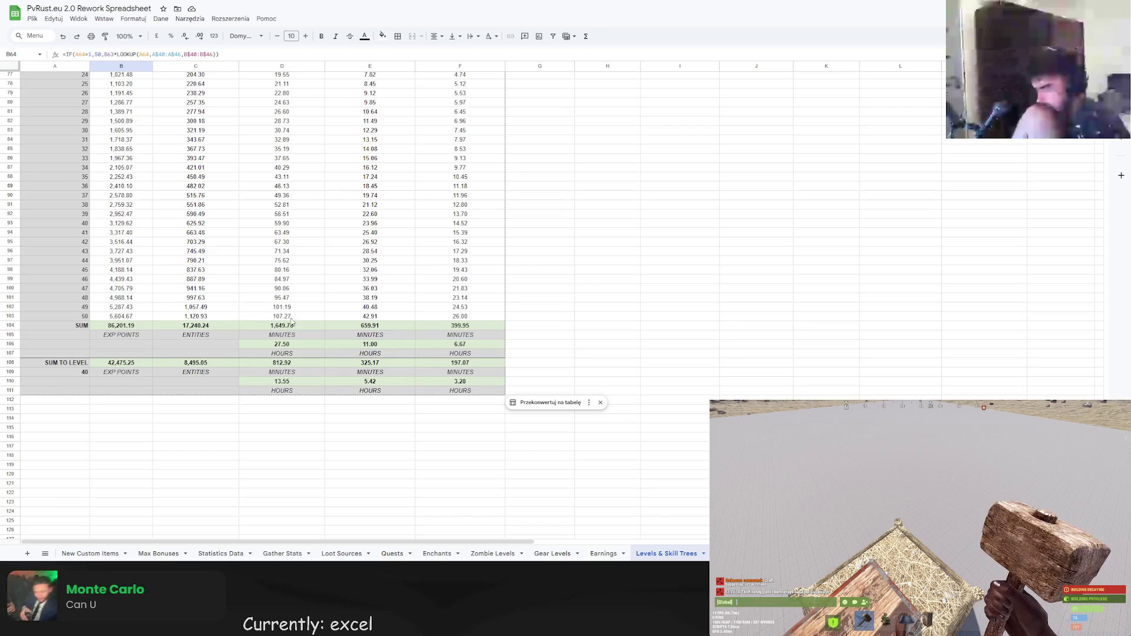
scroll(292, 327, "down", 2)
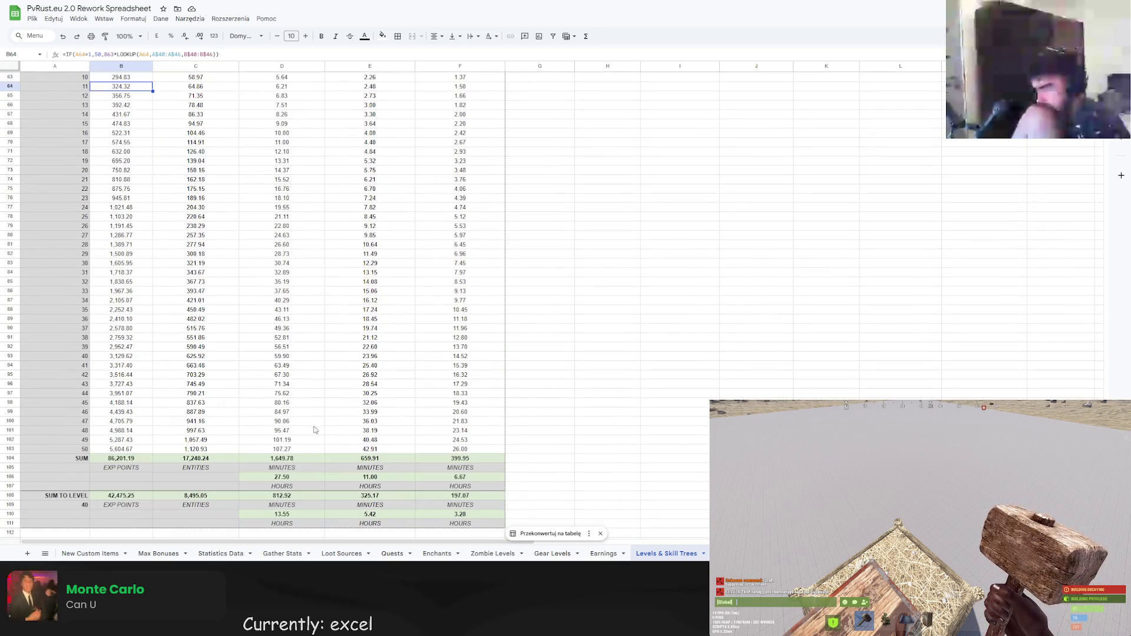
scroll(251, 326, "up", 3)
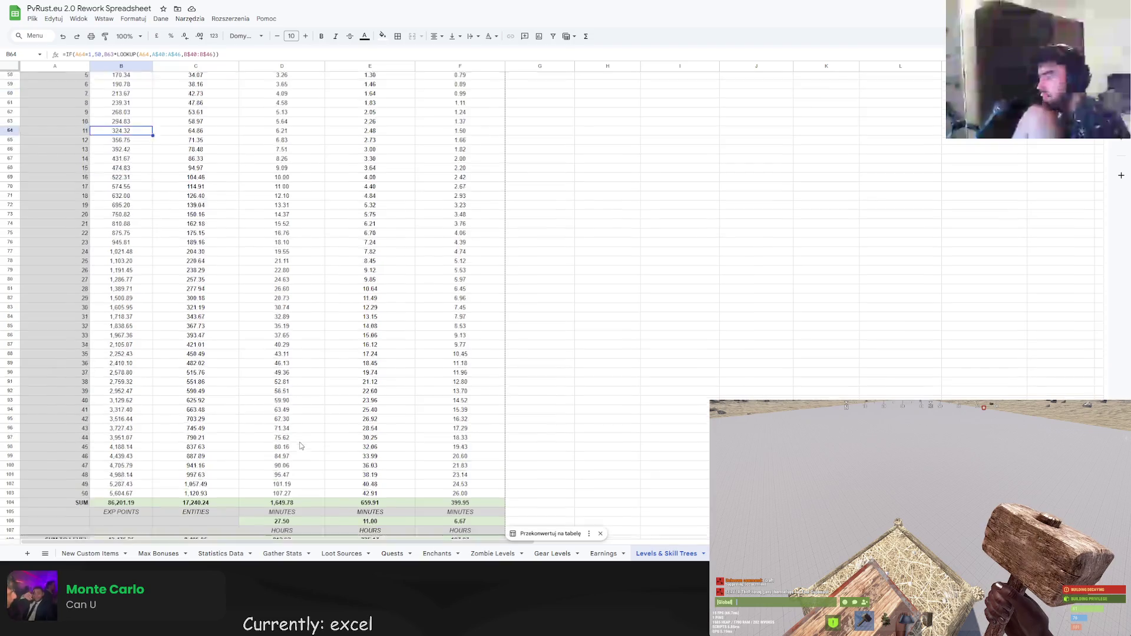
scroll(251, 326, "down", 6)
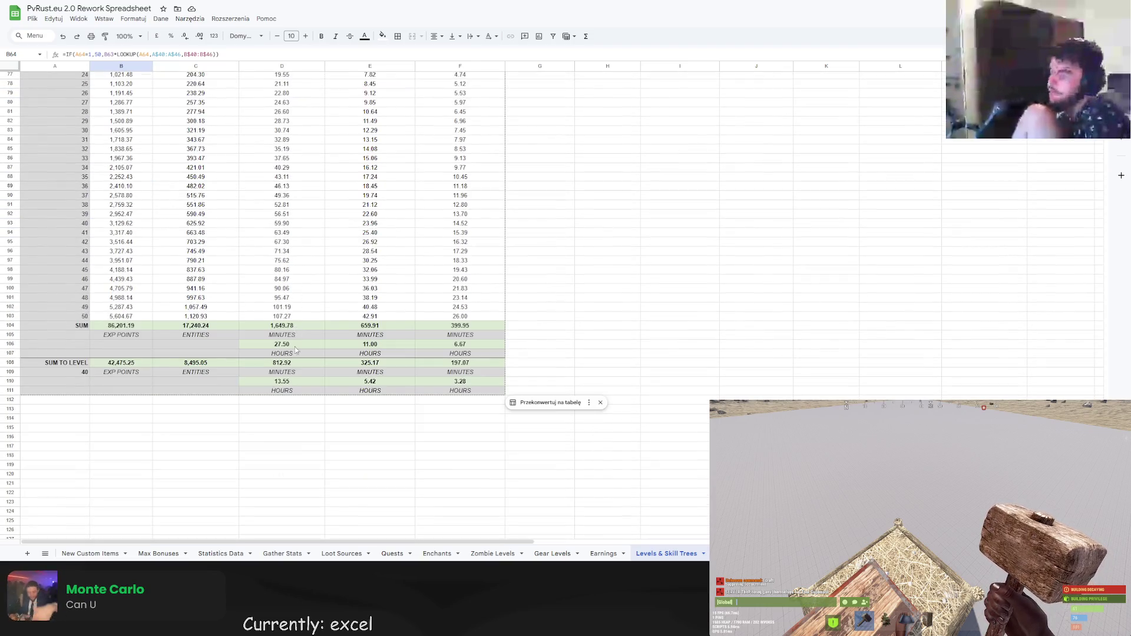
left_click(280, 315)
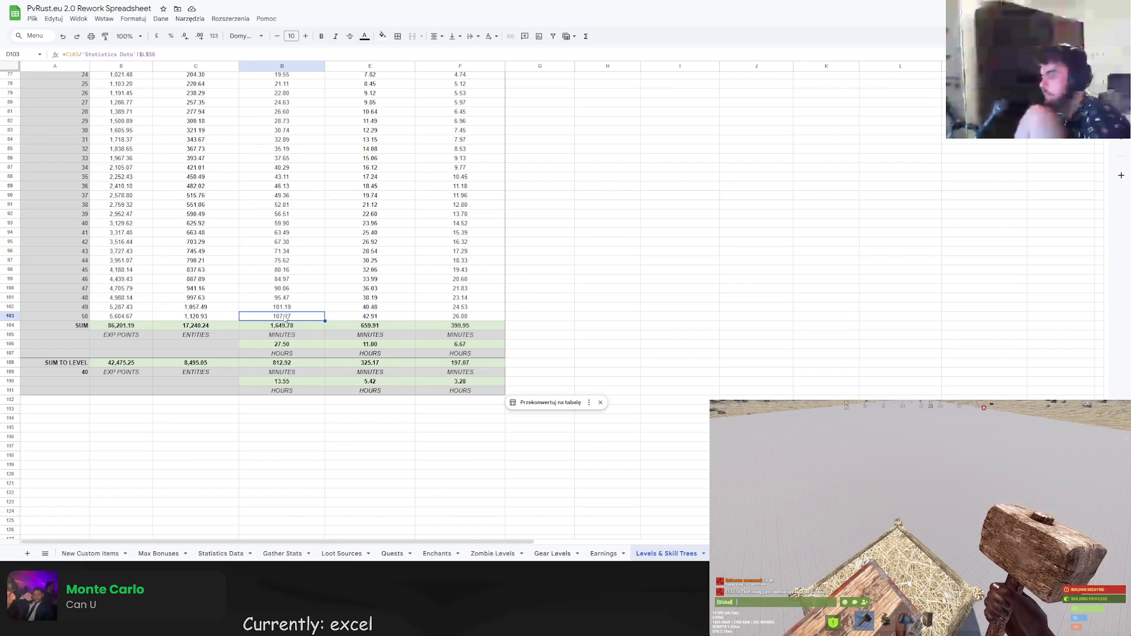
left_click(458, 318)
scroll(457, 321, "up", 3)
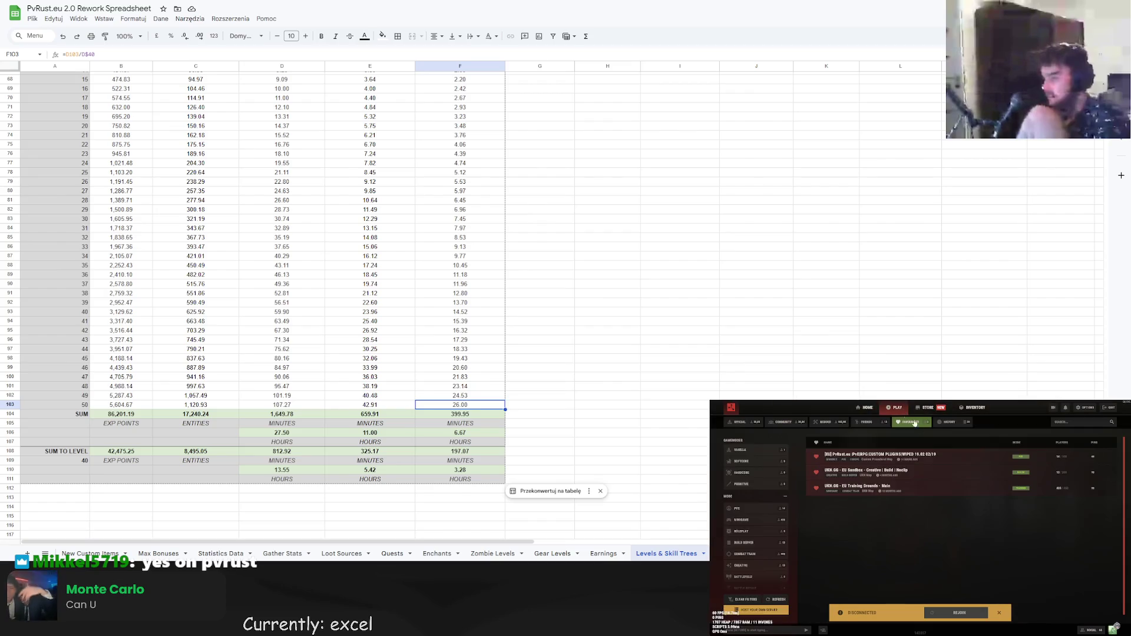
left_click(959, 613)
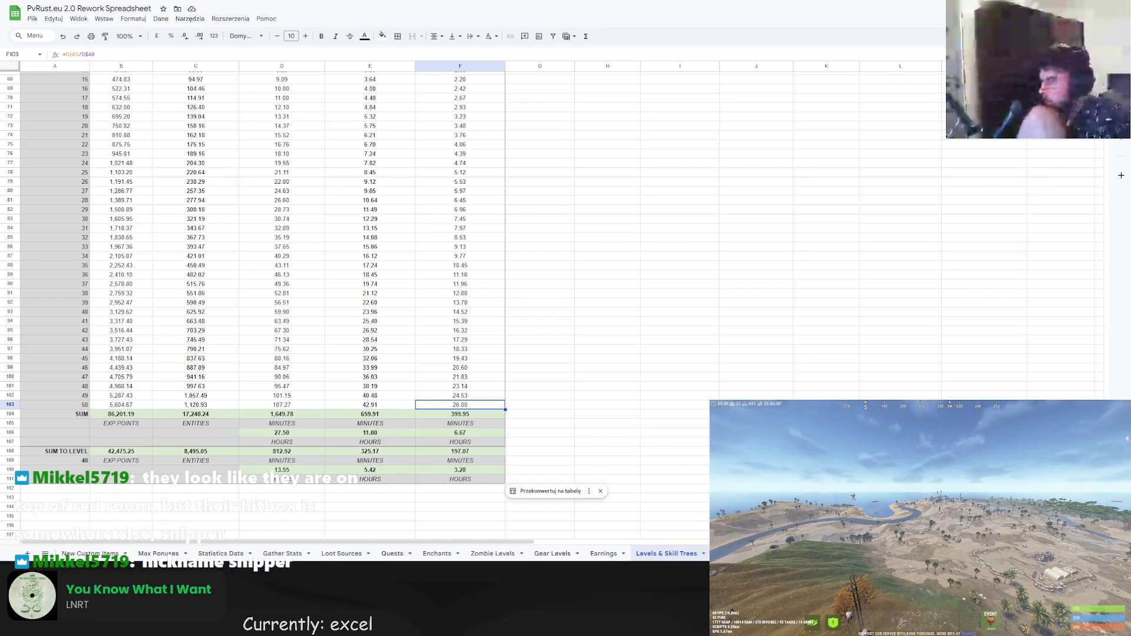
type("p snipp")
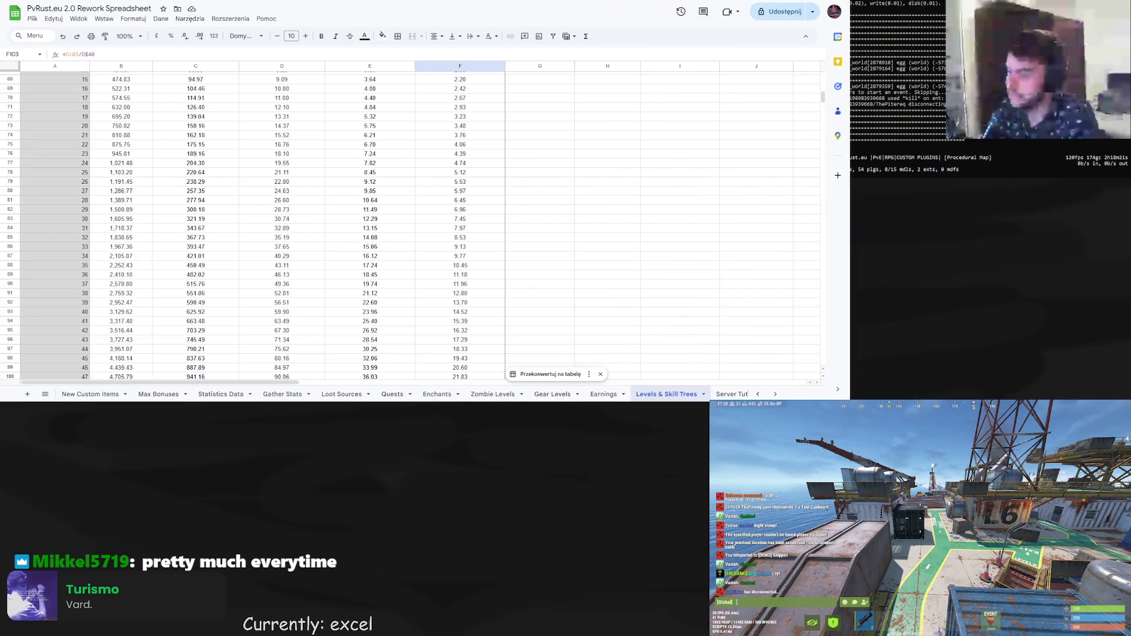
key("ctrl+t")
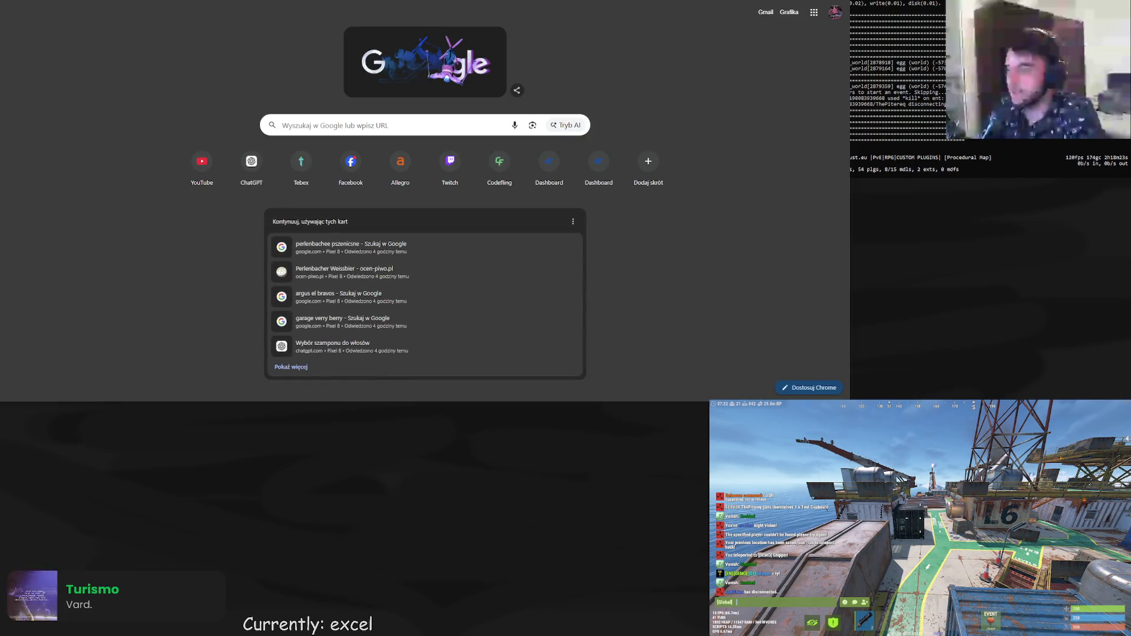
Close the extra tab to return to the Levels & Skill Trees sheet.
key("ctrl+w")
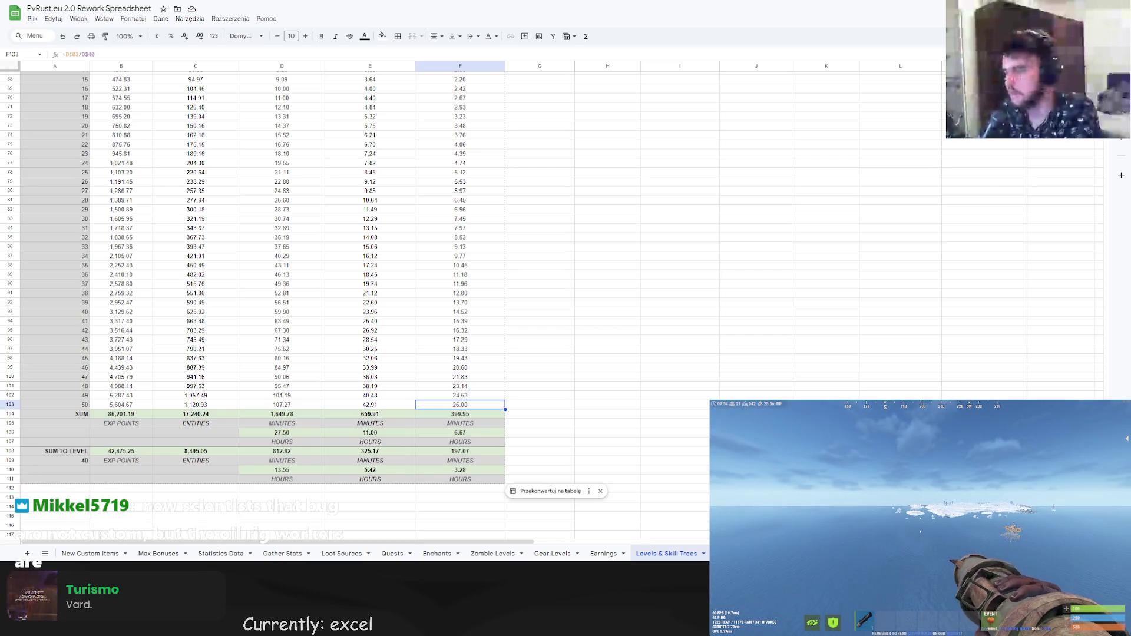
key("g")
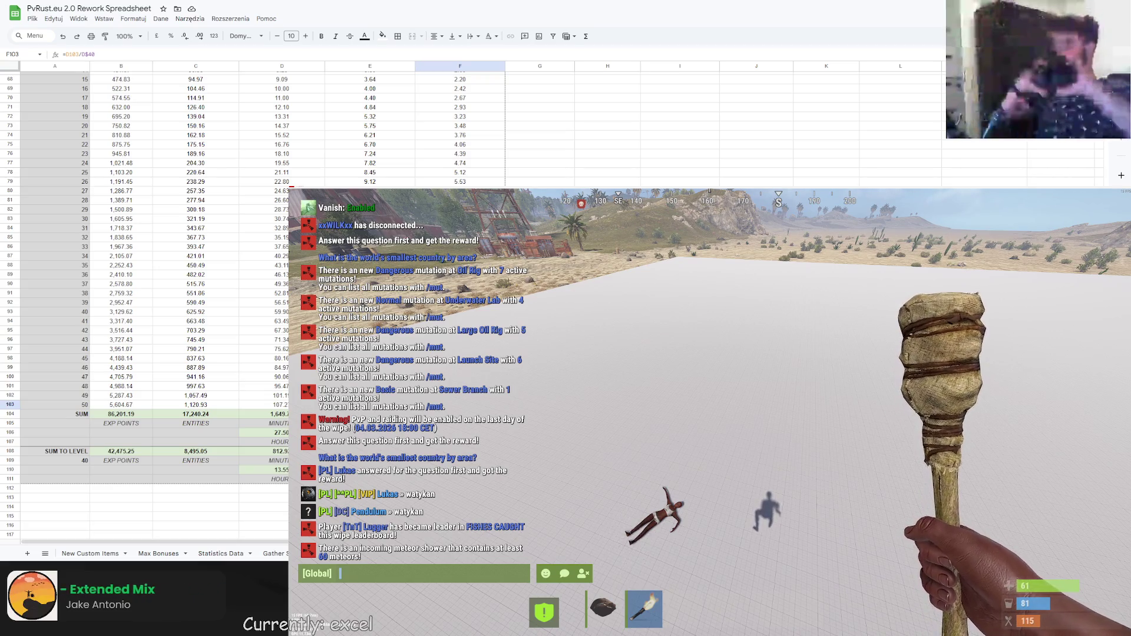
key("Escape")
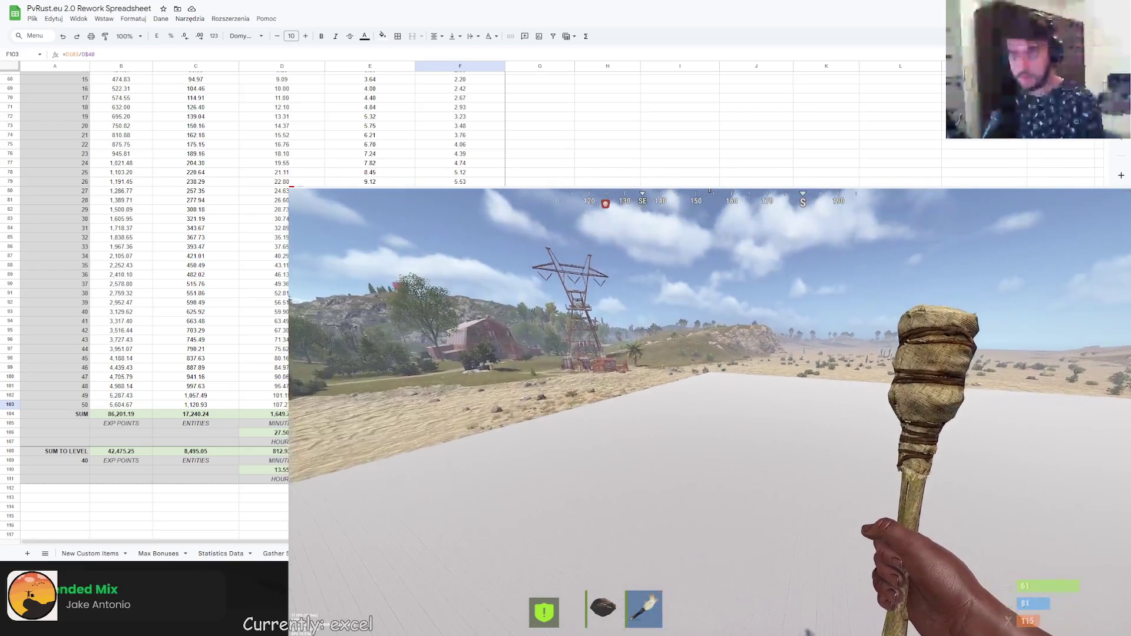
key("Return")
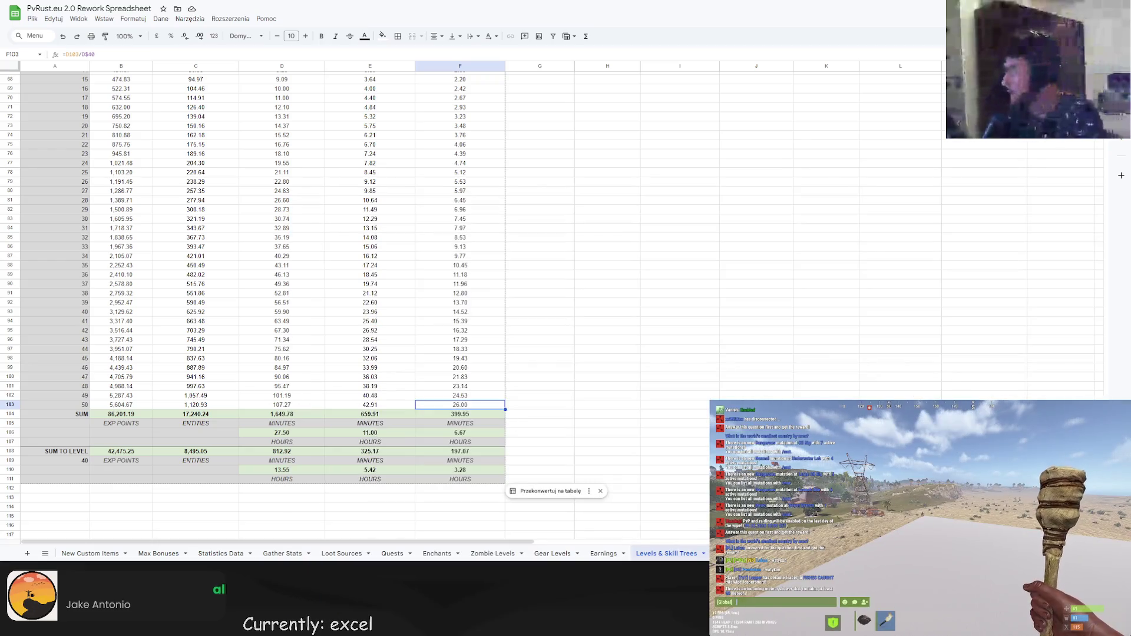
Select the LUMBERJACK level table block and check the formula in F108.
left_click(207, 191)
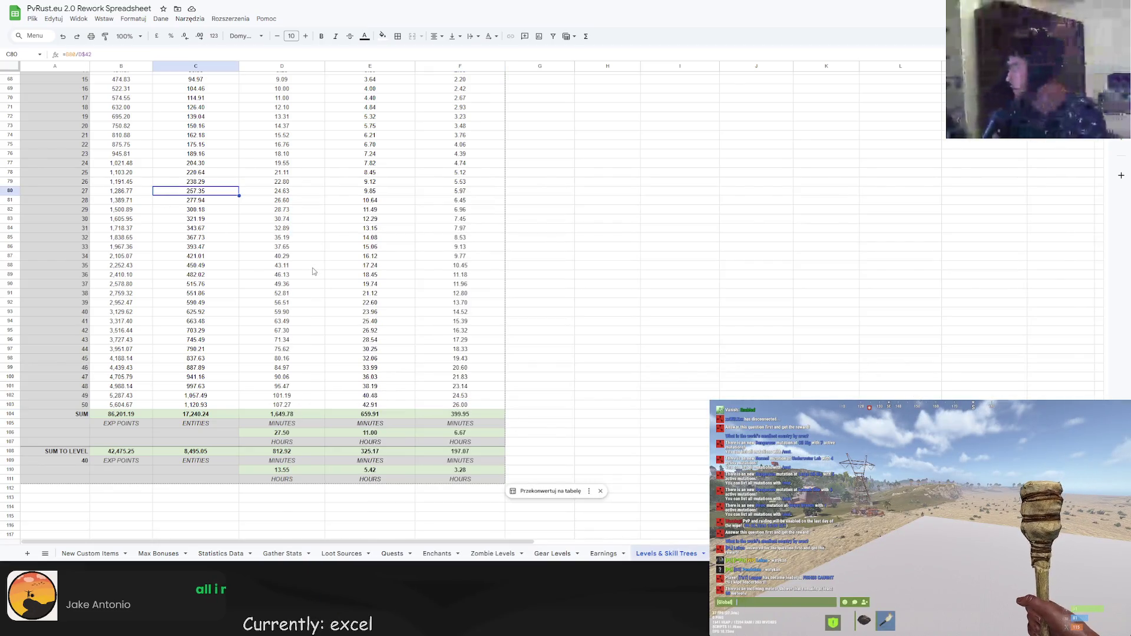
scroll(442, 345, "up", 8)
scroll(325, 311, "up", 5)
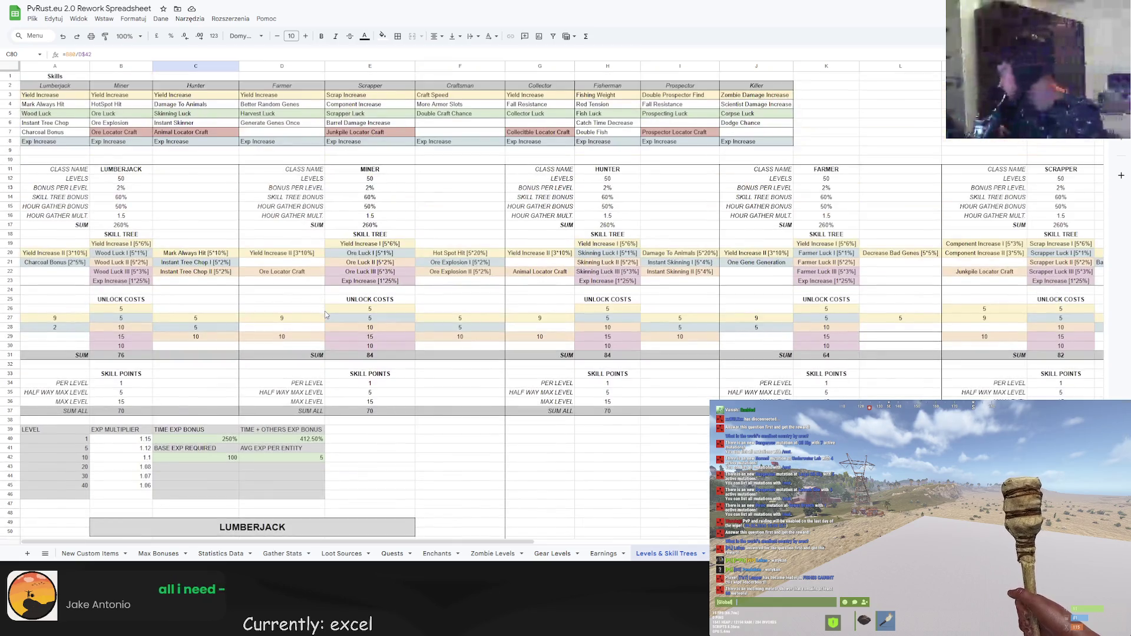
scroll(320, 312, "down", 5)
mouse_move(69, 200)
left_mouse_down()
mouse_move(236, 277)
mouse_move(471, 533)
mouse_move(476, 399)
left_mouse_up()
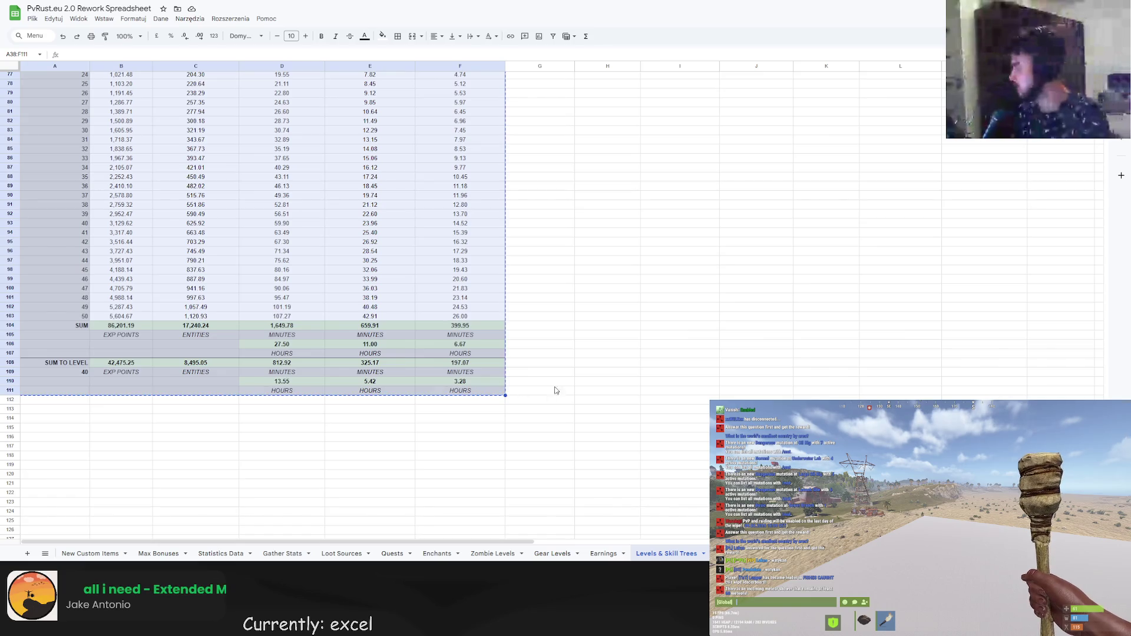
left_click(555, 390)
left_click(588, 314)
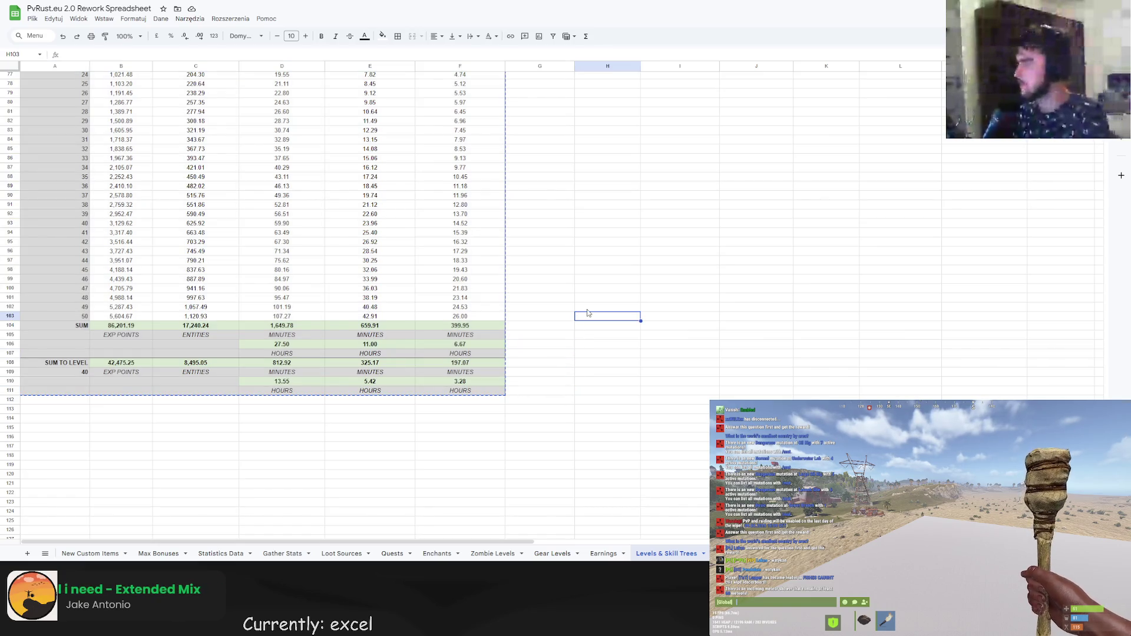
left_click(495, 362)
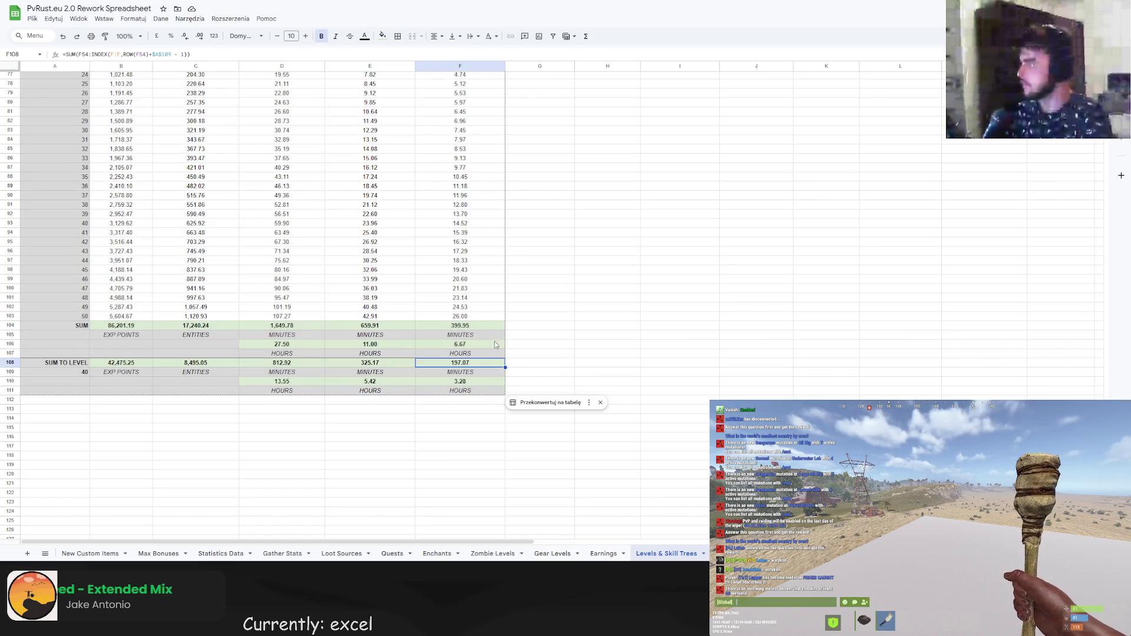
Copy the table block A38:F111 and paste it starting at G38.
left_click(399, 36)
left_click(437, 75)
left_click(607, 232)
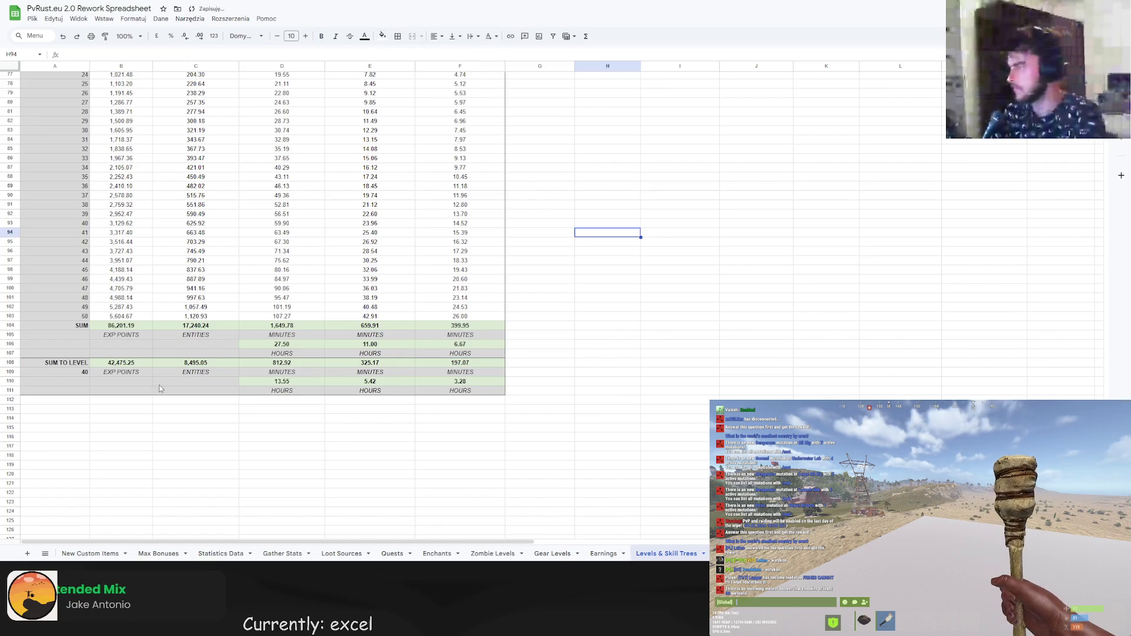
mouse_move(490, 392)
left_mouse_down()
mouse_move(392, 278)
mouse_move(387, 292)
mouse_move(168, 244)
mouse_move(177, 335)
mouse_move(171, 275)
mouse_move(50, 116)
left_mouse_up()
key("ctrl+c")
left_click(560, 234)
left_click(548, 111)
key("ctrl+v")
left_click(950, 199)
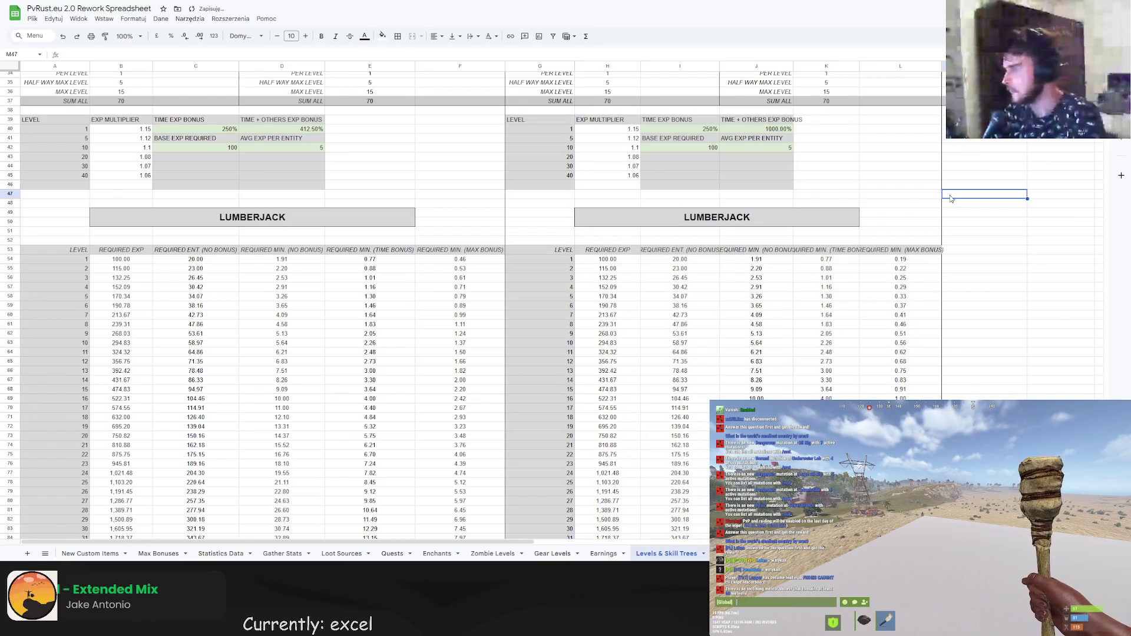
Auto-fit the widths of columns I, J and K to their contents.
scroll(801, 224, "up", 3)
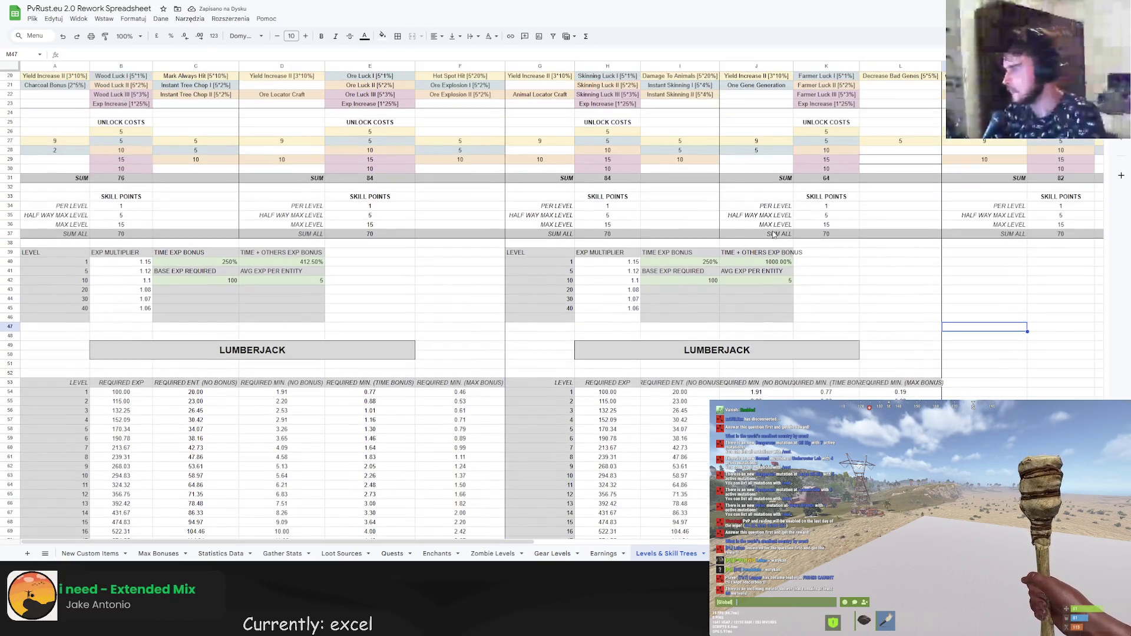
double_click(719, 65)
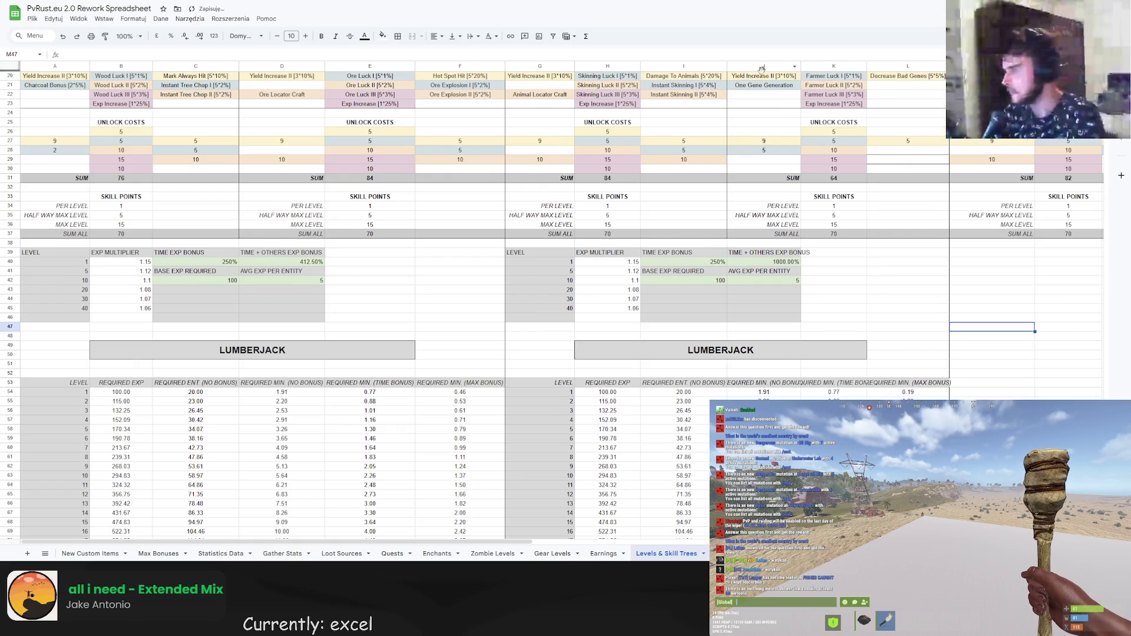
double_click(802, 66)
double_click(879, 66)
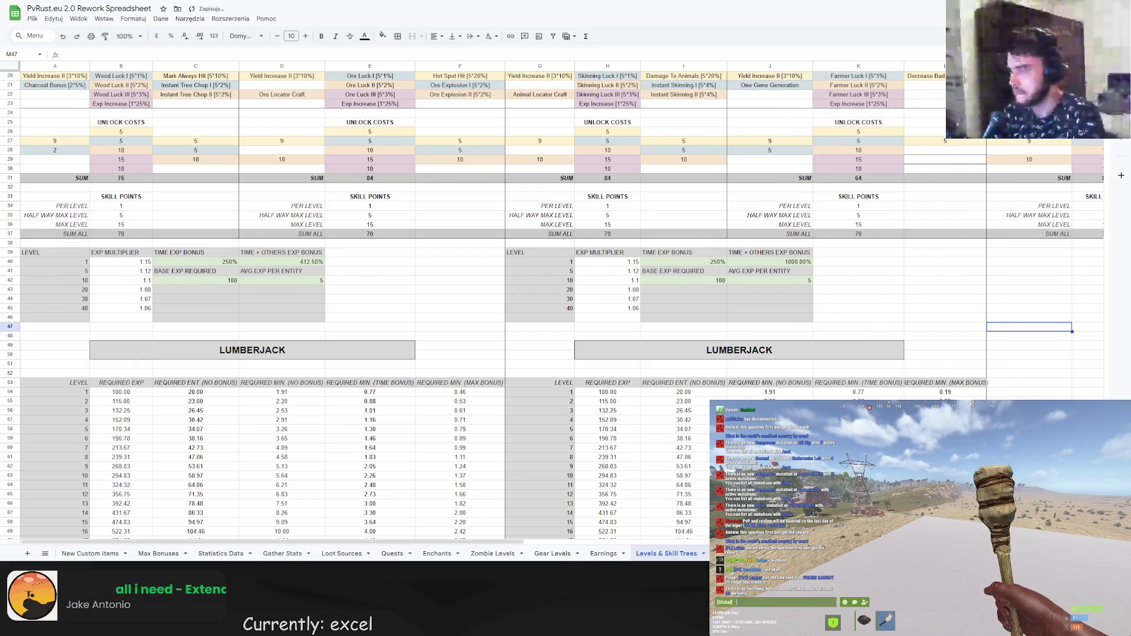
scroll(967, 315, "down", 10)
scroll(836, 323, "up", 5)
scroll(800, 339, "up", 5)
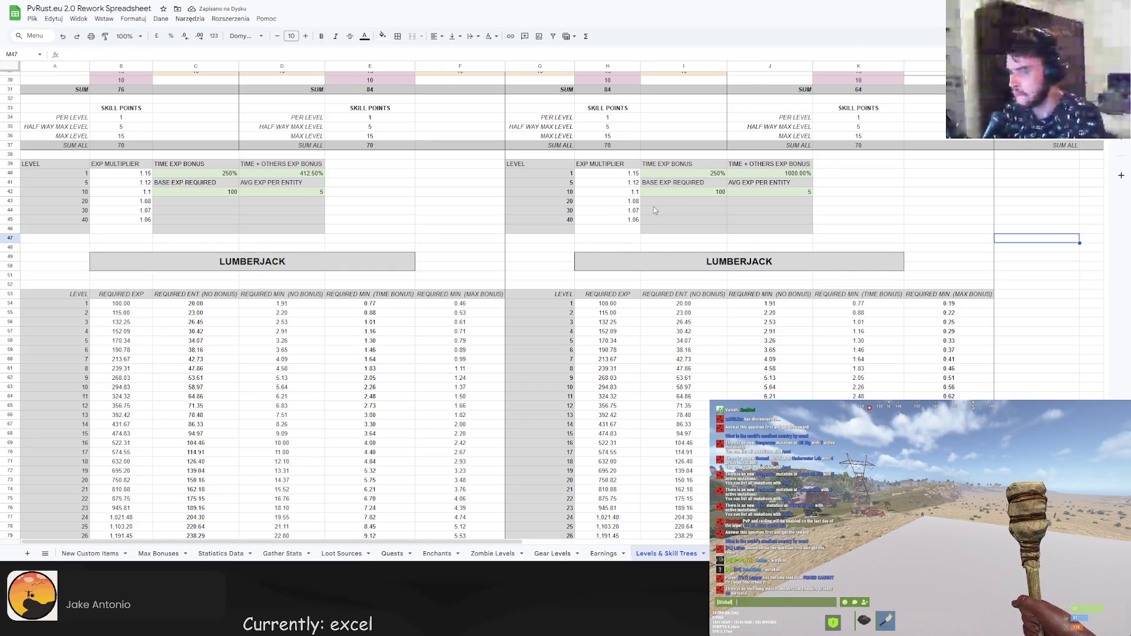
Compare the copied table's 1000.00% bonus in J40 with C40 and D40 in the original.
left_click(766, 174)
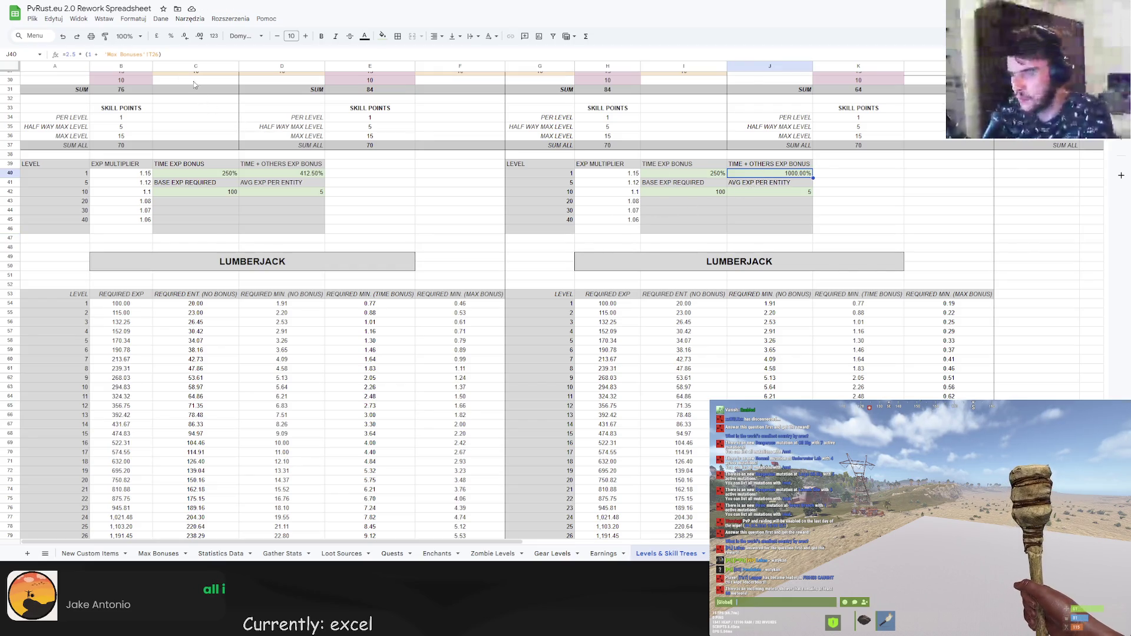
left_click(271, 174)
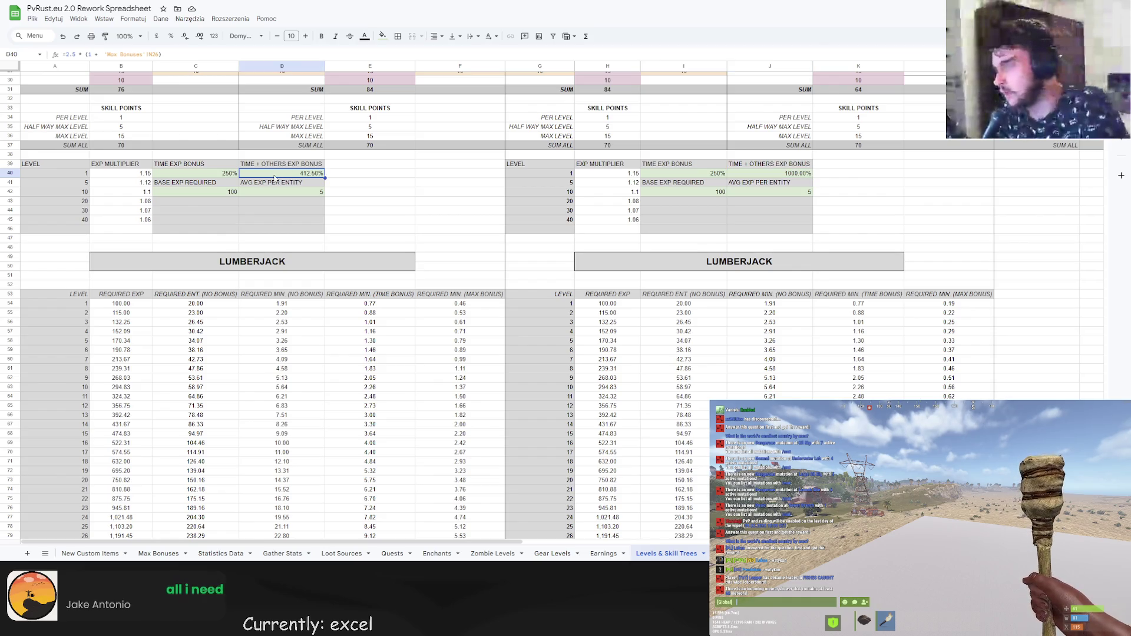
left_click(196, 177)
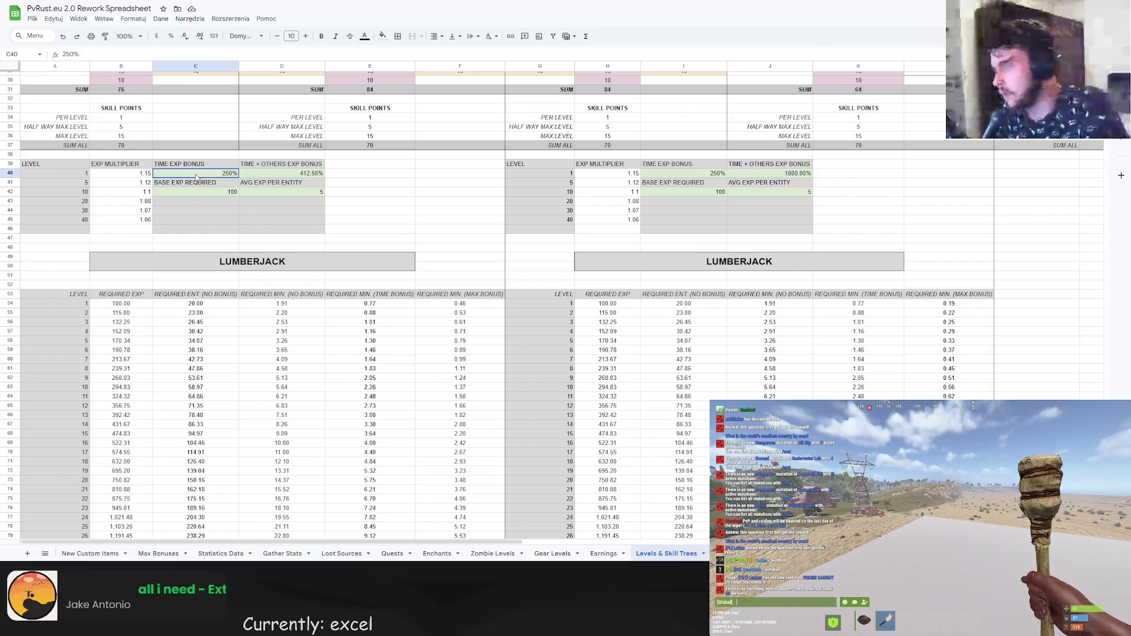
left_click(250, 177)
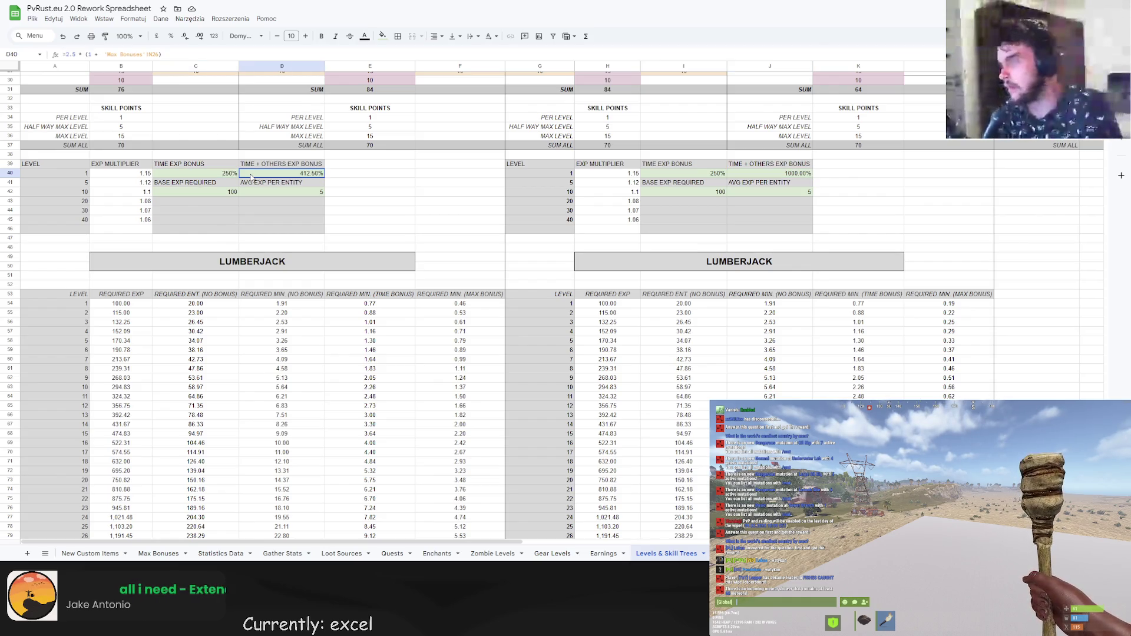
left_click(217, 173)
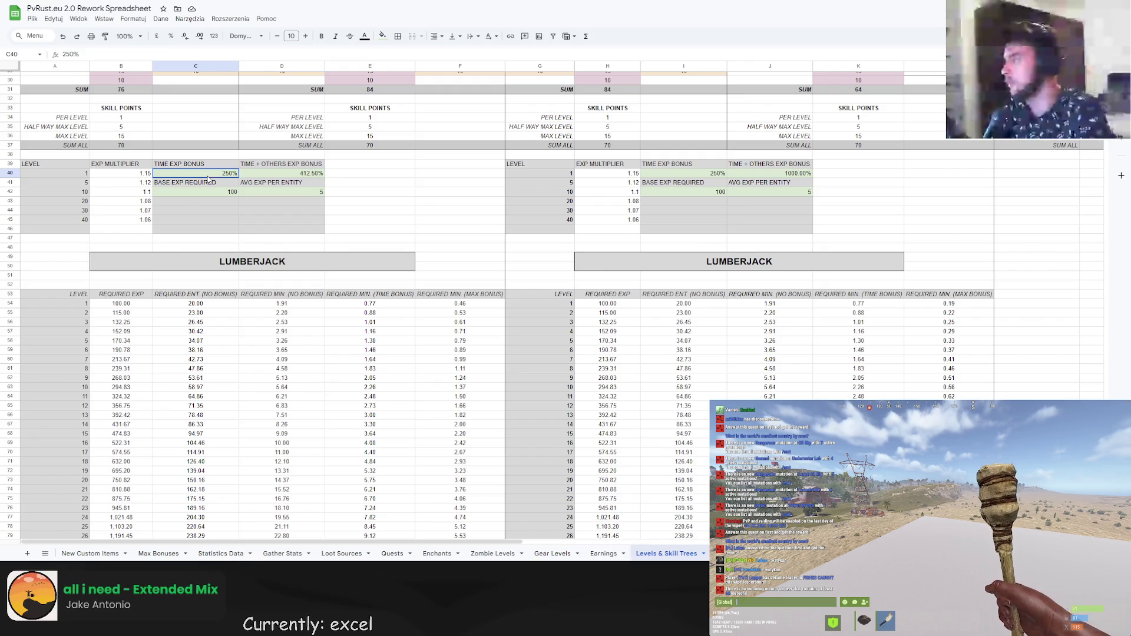
left_click(285, 171)
left_click(770, 173)
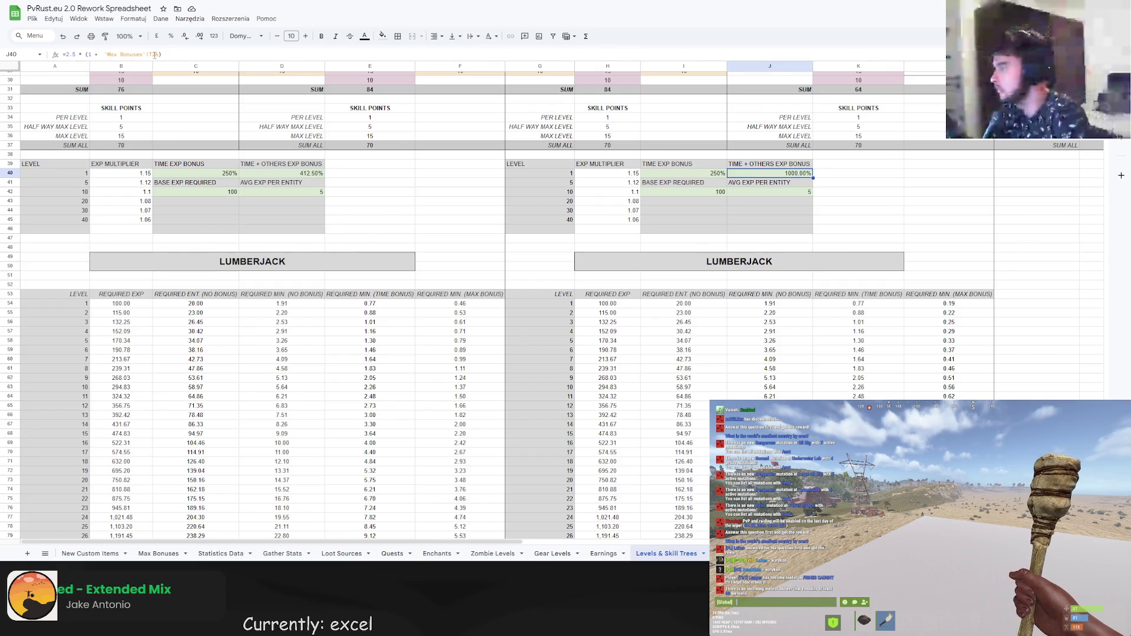
Edit J40's formula to match D40 so the bonus reads 412.50%.
key("Return")
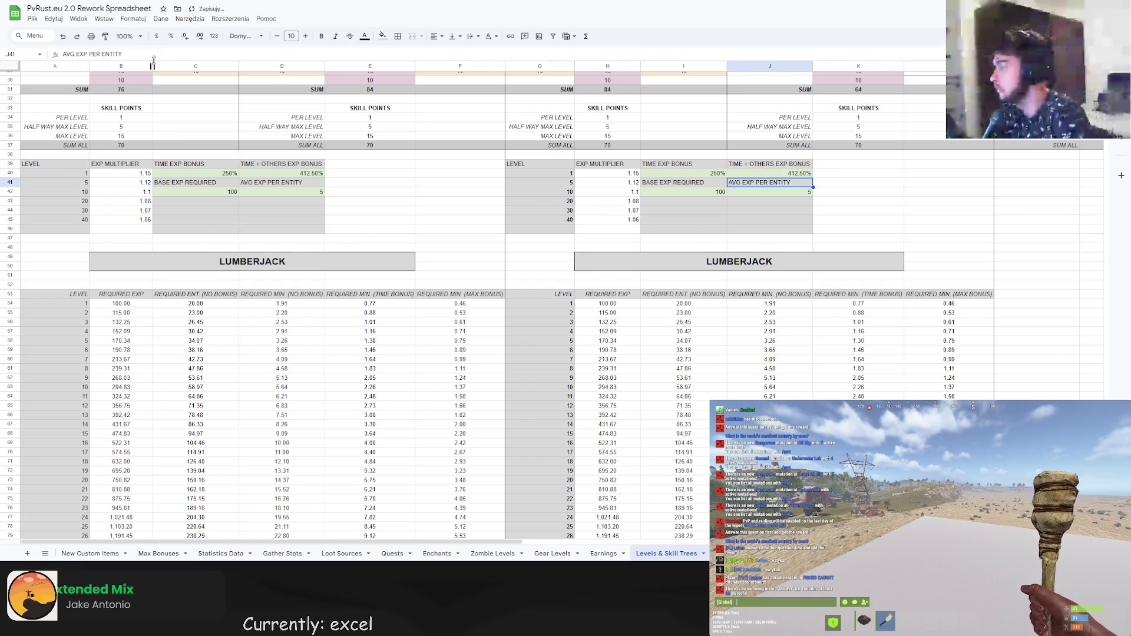
left_click(301, 175)
left_click(167, 57)
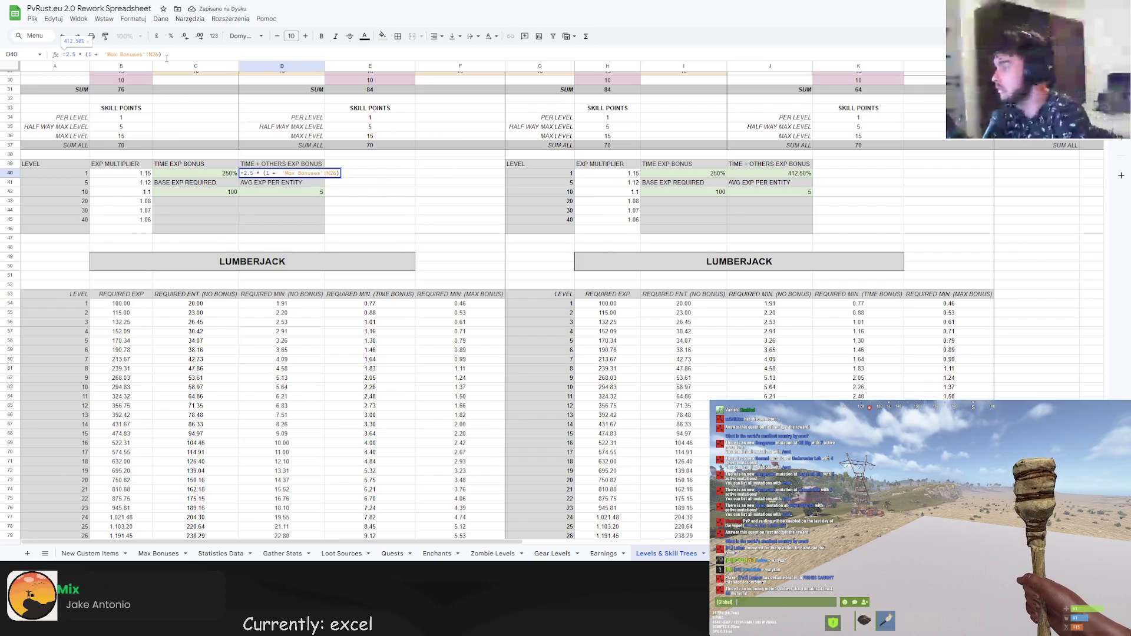
key("Return")
left_click(788, 174)
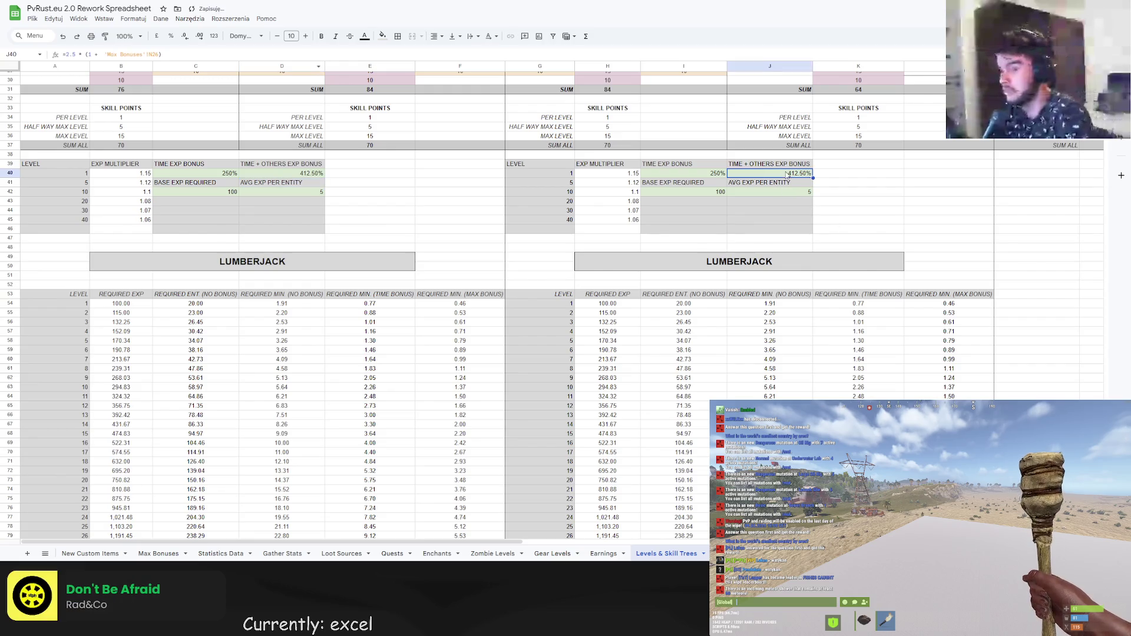
left_click(147, 54)
key("Return")
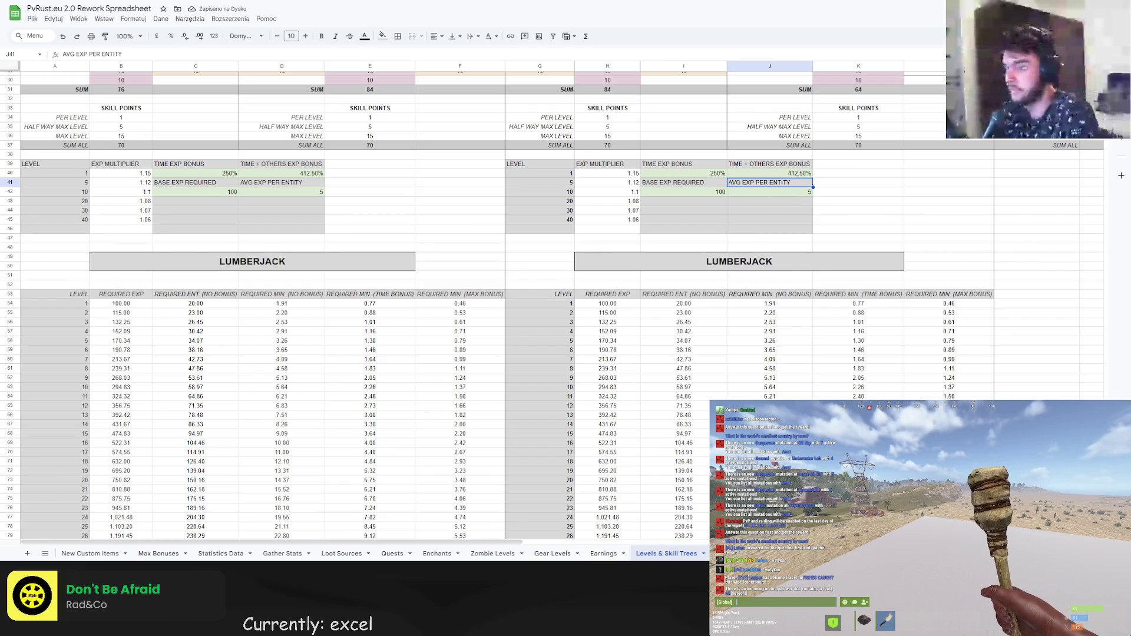
left_click(869, 213)
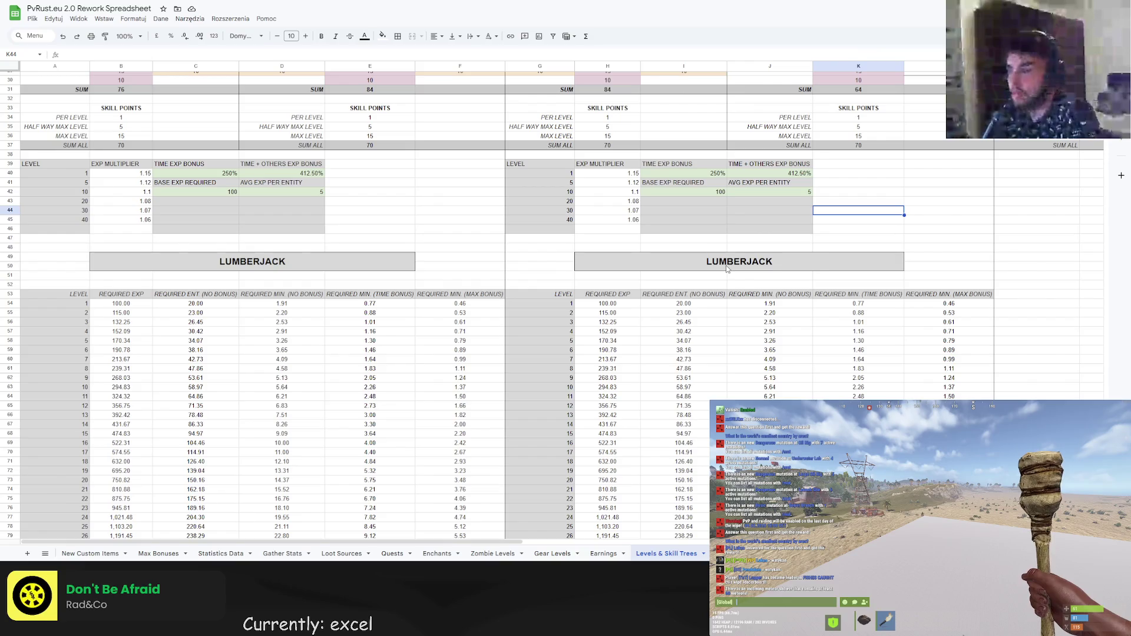
Retitle the duplicated table's merged header from LUMBERJACK to MINER.
left_click(708, 266)
double_click(708, 267)
key("ctrl+a")
type("MINER")
key("Return")
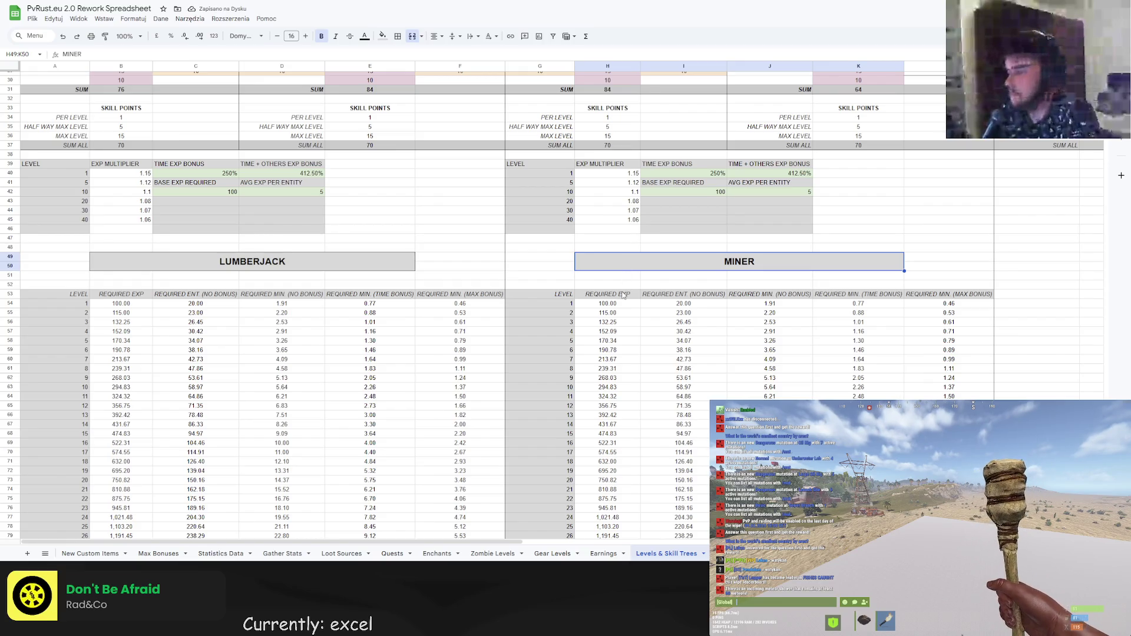
Inspect I54's required entities and J54's required-minutes formula, then view the Statistics Data sheet.
left_click(672, 305)
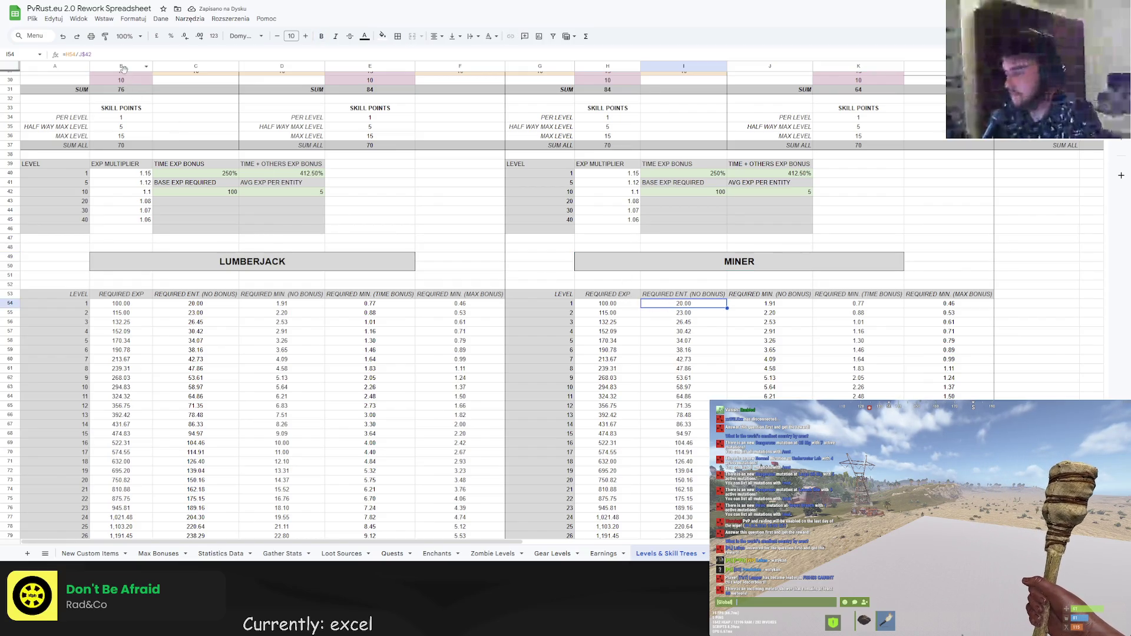
left_click(759, 306)
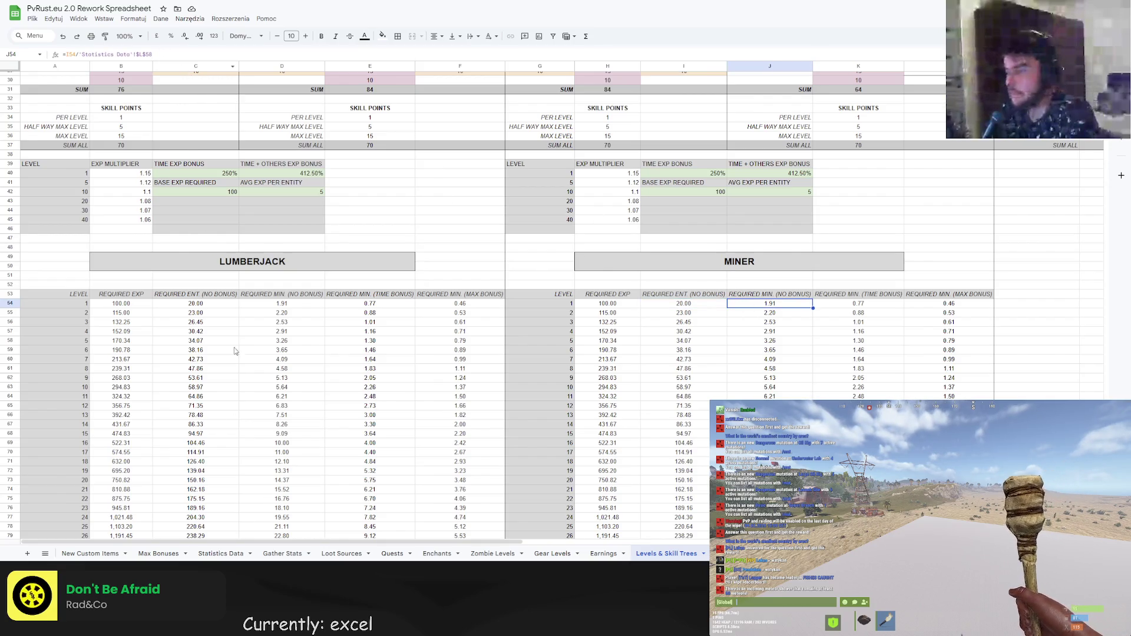
left_click(224, 554)
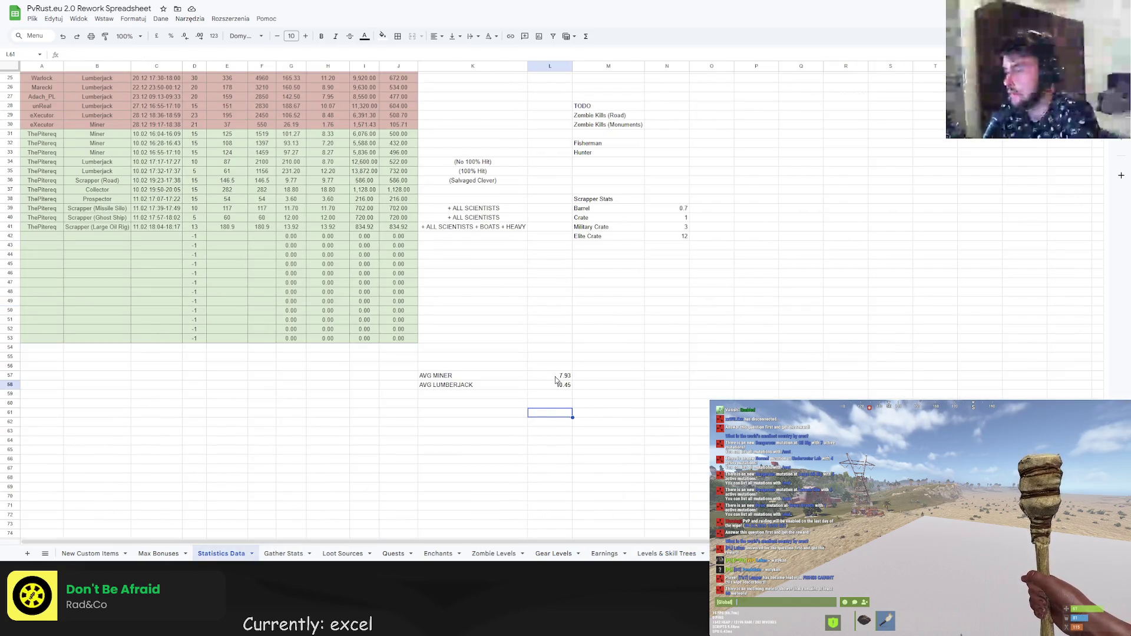
Set J54 to =I54/'Statistics Data'!$L$57 (AVG MINER) and fill it down to J103.
left_click(554, 379)
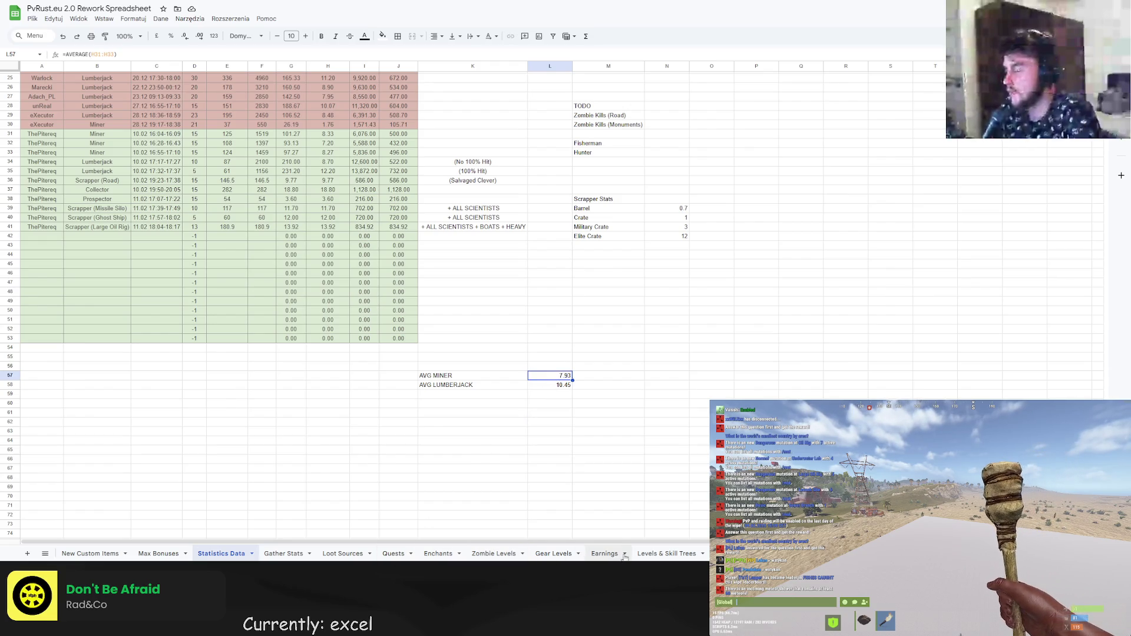
left_click(678, 555)
left_click(150, 54)
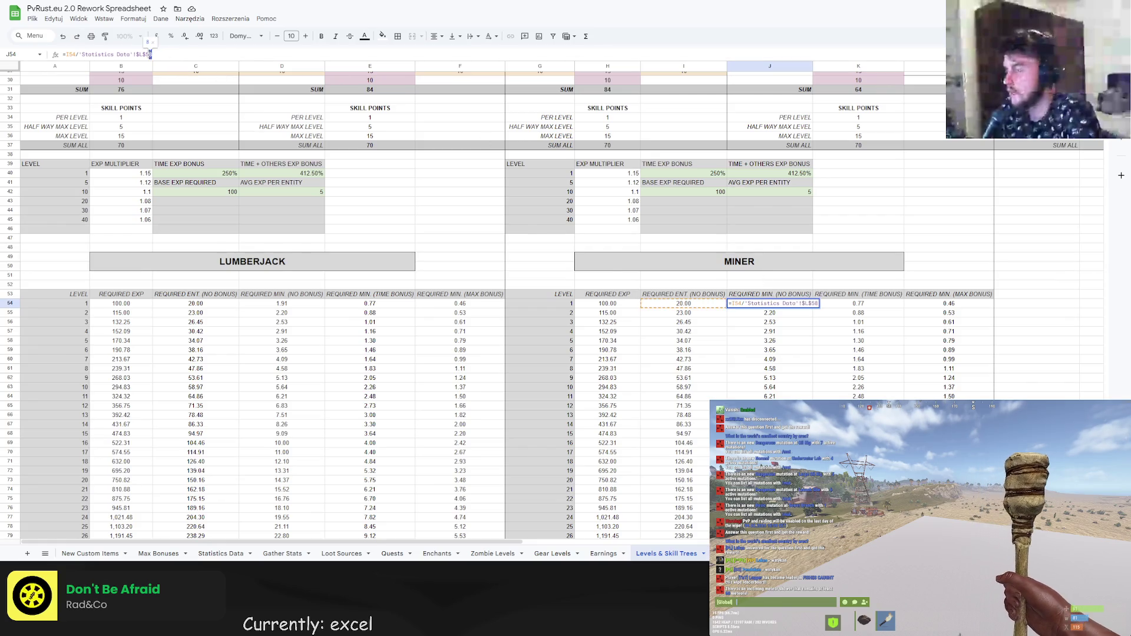
key("Return")
left_click(774, 304)
scroll(828, 313, "down", 3)
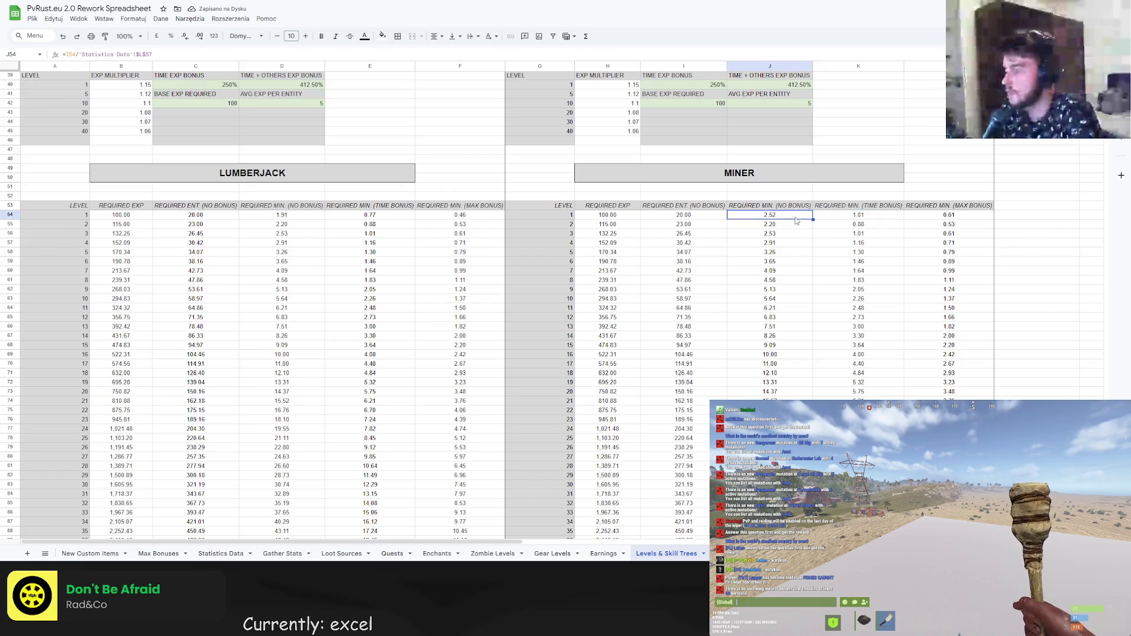
mouse_move(813, 220)
left_mouse_down()
mouse_move(813, 263)
mouse_move(766, 389)
mouse_move(769, 449)
left_mouse_up()
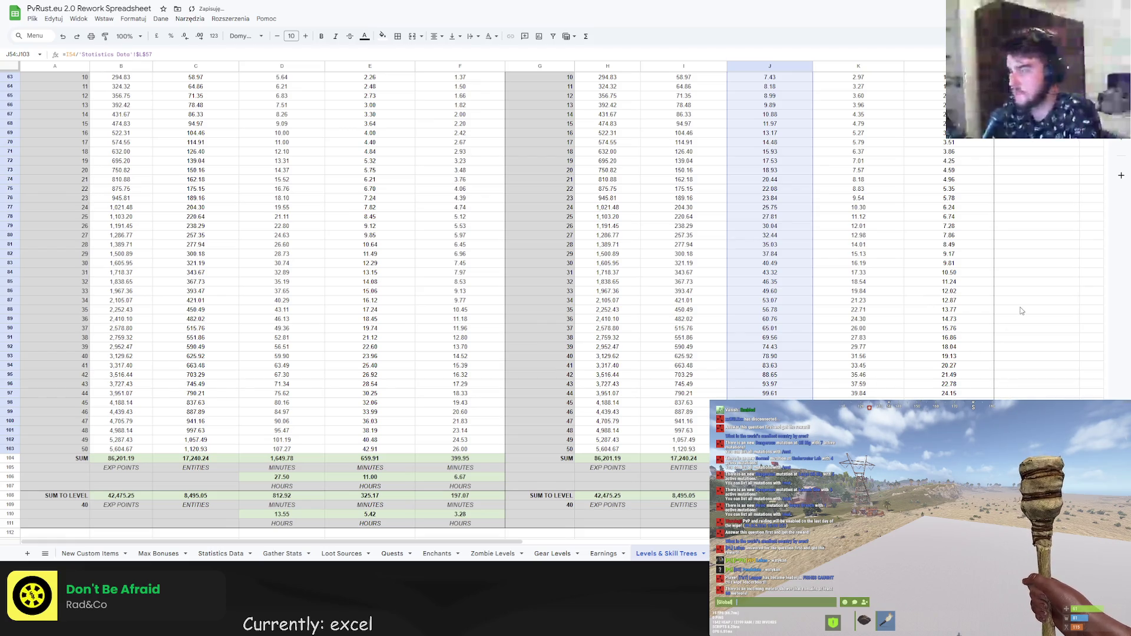